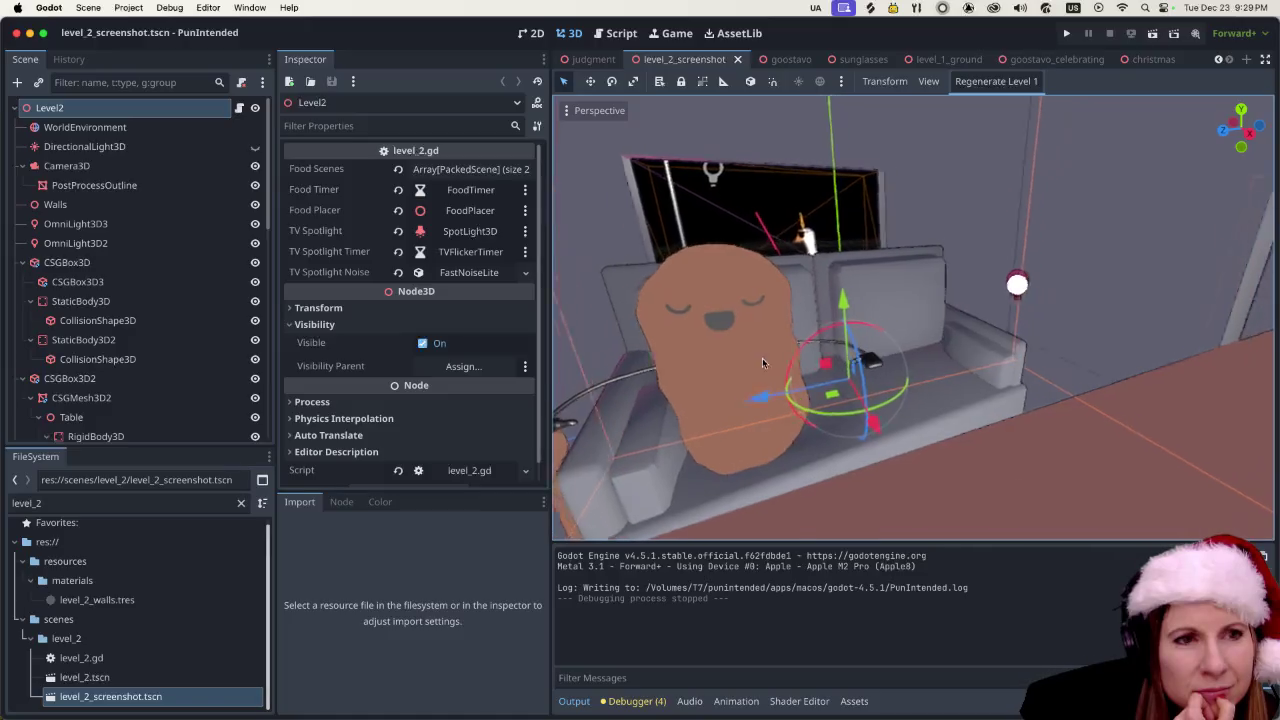
- Filter the FileSystem to 'brown' and inspect the brown_light.tres material
{"action": "left_click_drag", "start_coordinate": [117, 505], "coordinate": [4, 500]}
{"action": "type", "text": "brown"}
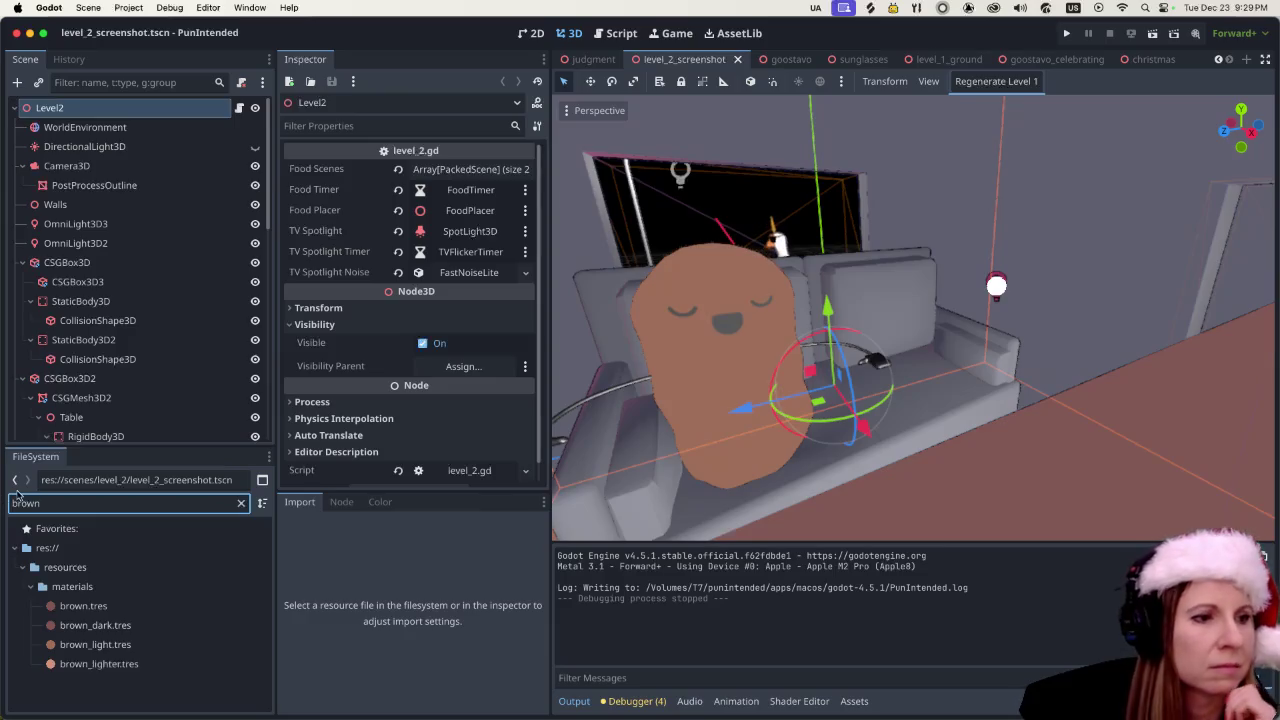
{"action": "left_click", "coordinate": [125, 643]}
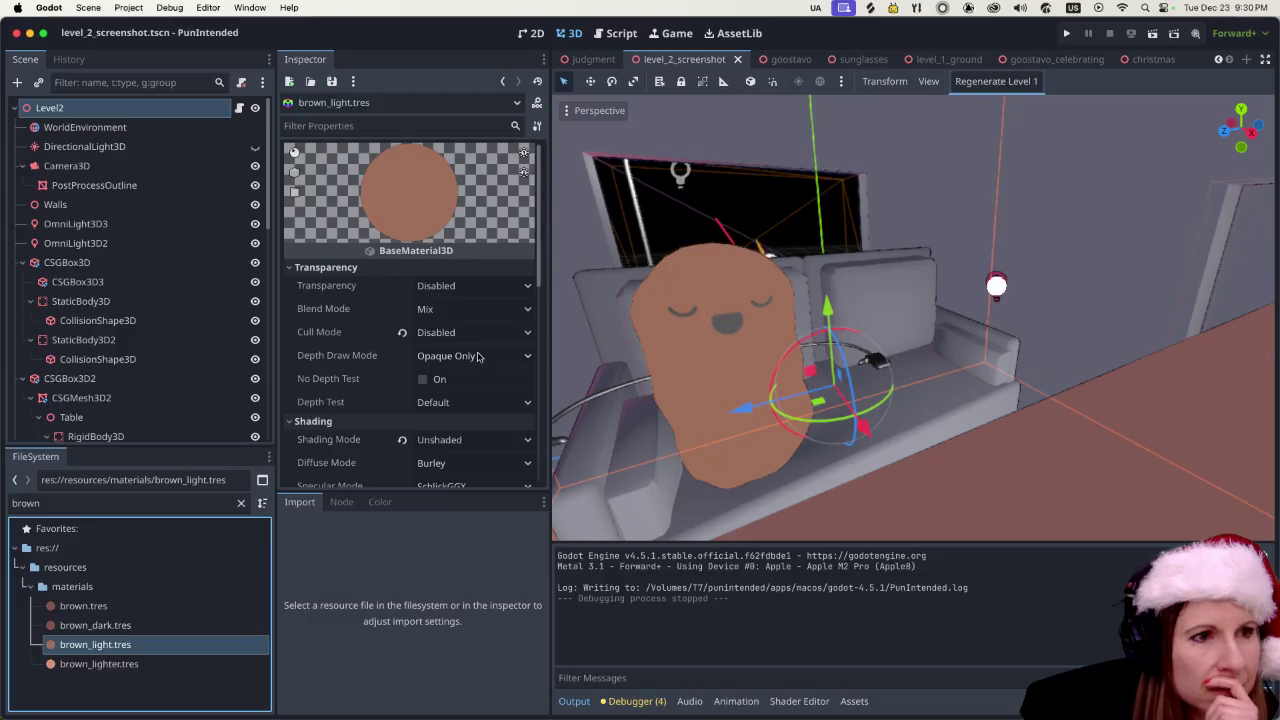
- Zoom around the living room and select the couch in the scene
{"action": "scroll", "coordinate": [458, 400], "scroll_direction": "down", "scroll_amount": 2}
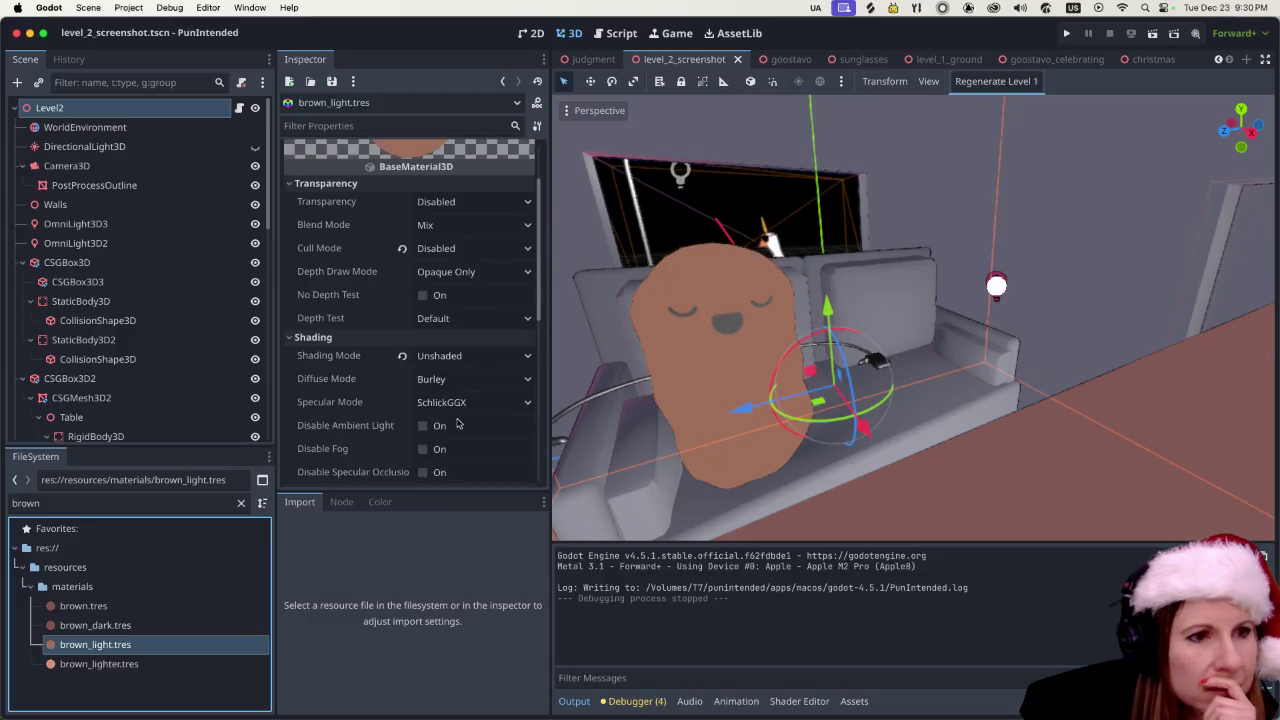
{"action": "scroll", "coordinate": [842, 357], "scroll_direction": "down", "scroll_amount": 4}
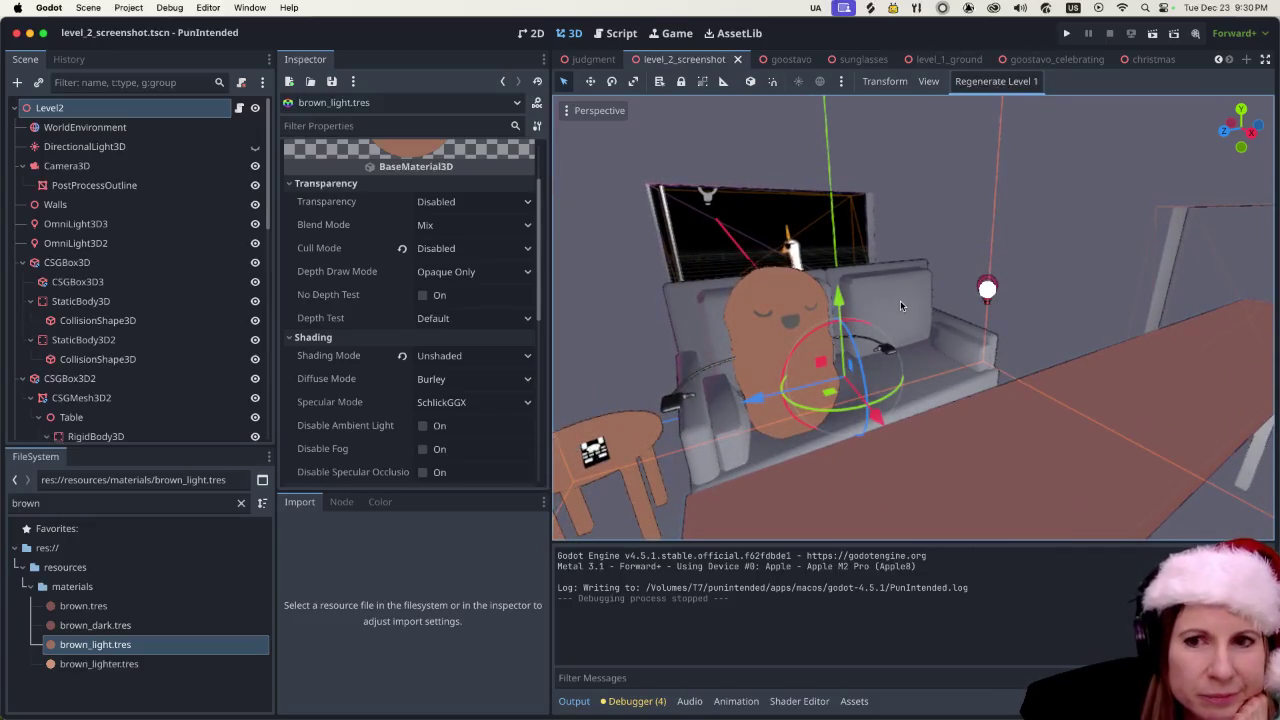
{"action": "scroll", "coordinate": [896, 313], "scroll_direction": "up", "scroll_amount": 3}
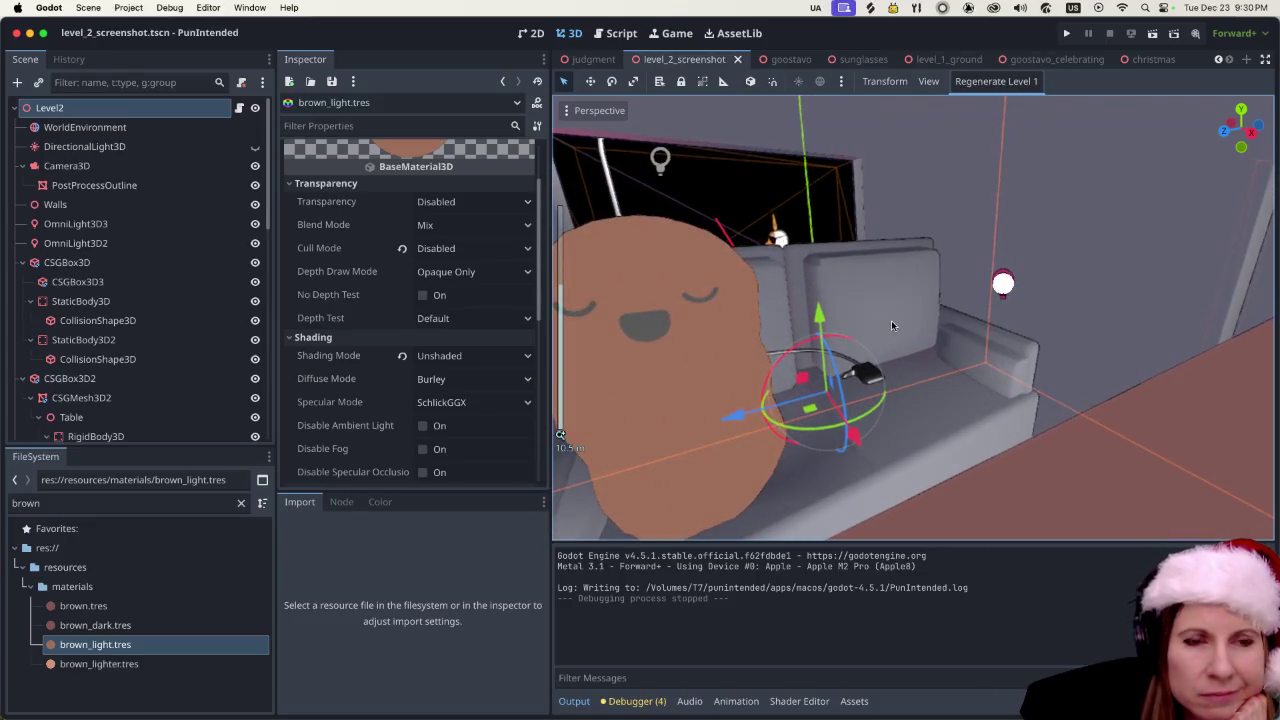
{"action": "scroll", "coordinate": [886, 328], "scroll_direction": "down", "scroll_amount": 5}
{"action": "scroll", "coordinate": [886, 330], "scroll_direction": "up", "scroll_amount": 2}
{"action": "scroll", "coordinate": [886, 332], "scroll_direction": "down", "scroll_amount": 3}
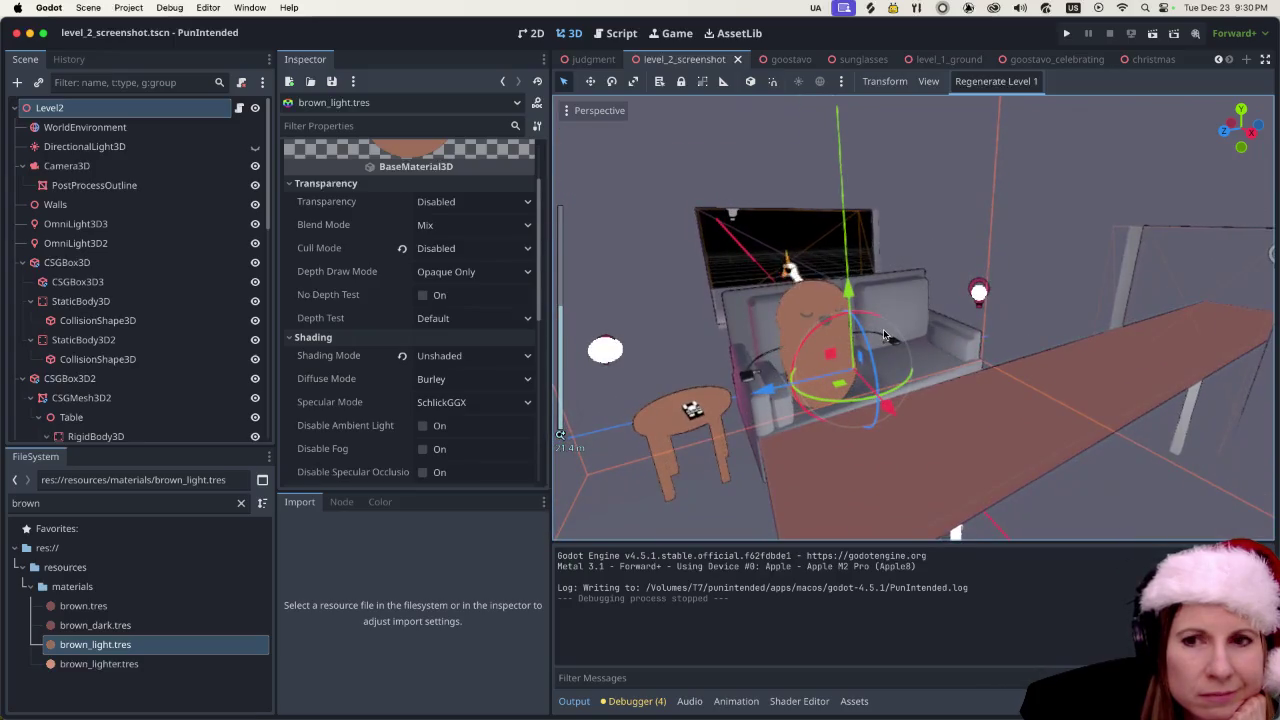
{"action": "scroll", "coordinate": [884, 335], "scroll_direction": "up", "scroll_amount": 4}
{"action": "scroll", "coordinate": [884, 335], "scroll_direction": "down", "scroll_amount": 3}
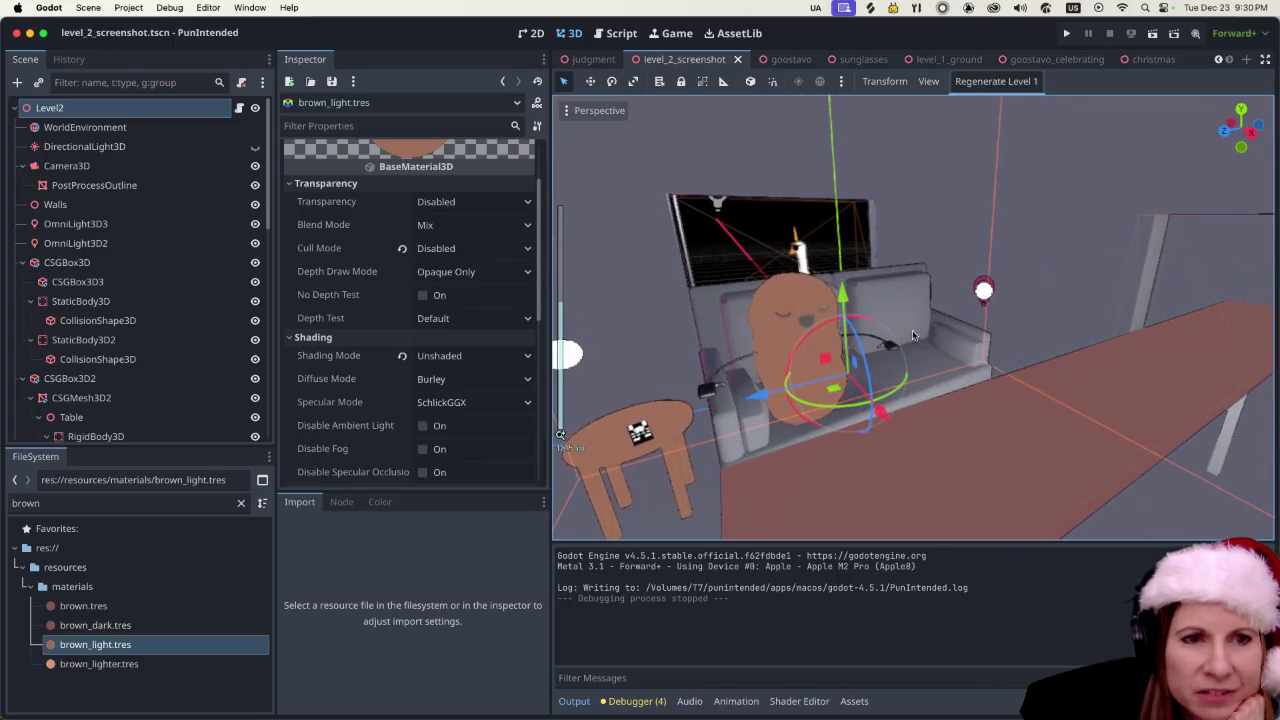
{"action": "left_click", "coordinate": [960, 365]}
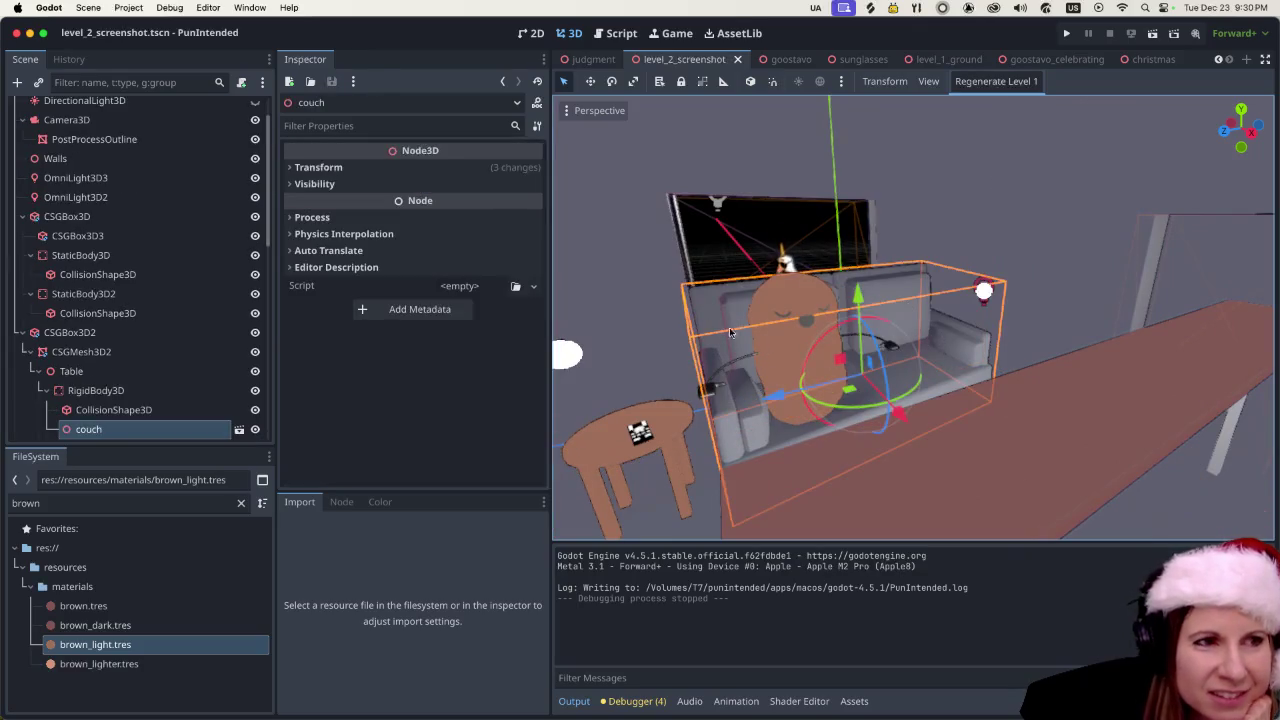
{"action": "left_click_drag", "start_coordinate": [55, 503], "coordinate": [3, 502]}
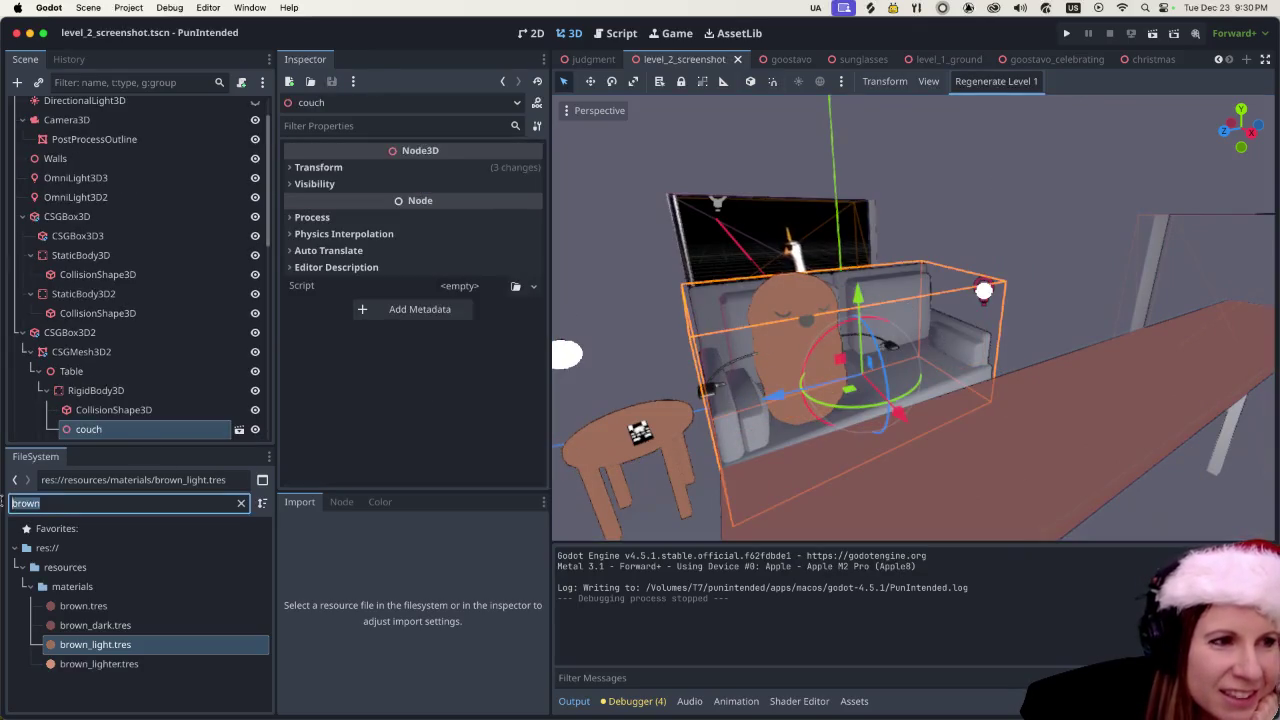
- Filter for 'grey' and set grey.tres Shading Mode to Unshaded
{"action": "type", "text": "grey"}
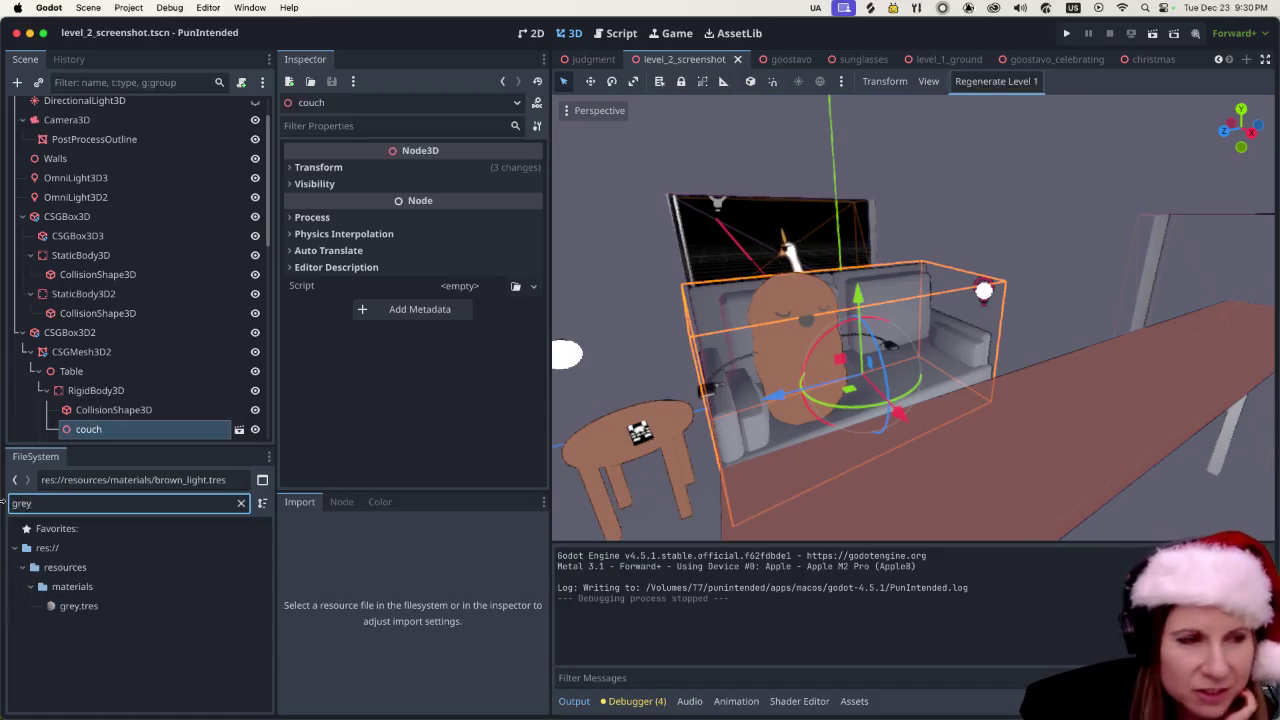
{"action": "left_click", "coordinate": [78, 606]}
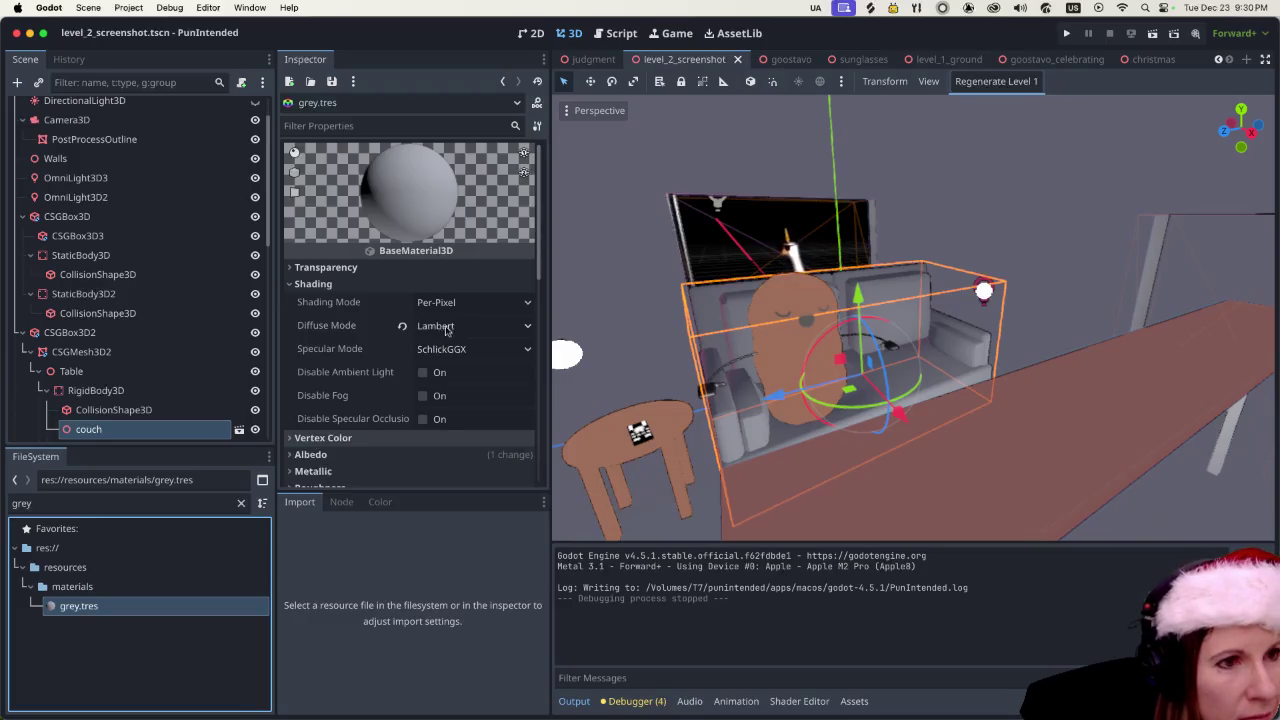
{"action": "left_click", "coordinate": [465, 302]}
{"action": "left_click", "coordinate": [465, 323]}
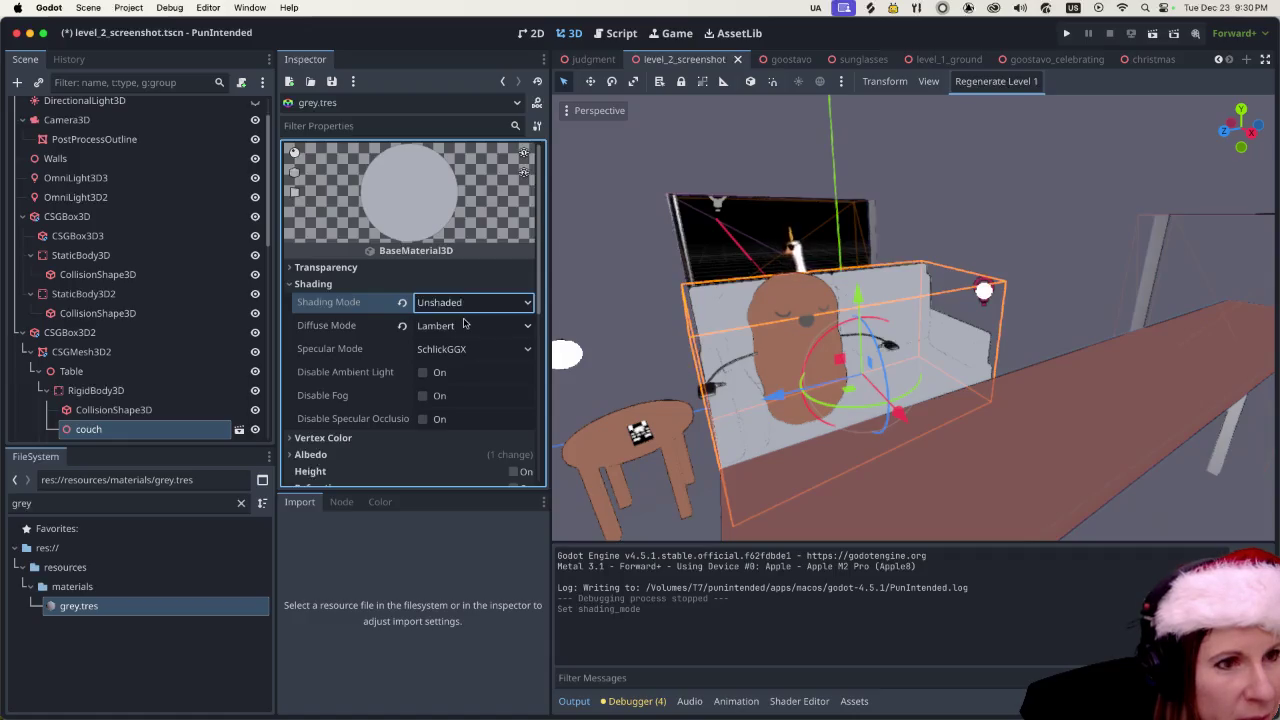
- Expand the grey material's Stencil section and bring up its Mode options
{"action": "scroll", "coordinate": [455, 330], "scroll_direction": "down", "scroll_amount": 3}
{"action": "scroll", "coordinate": [445, 340], "scroll_direction": "down", "scroll_amount": 8}
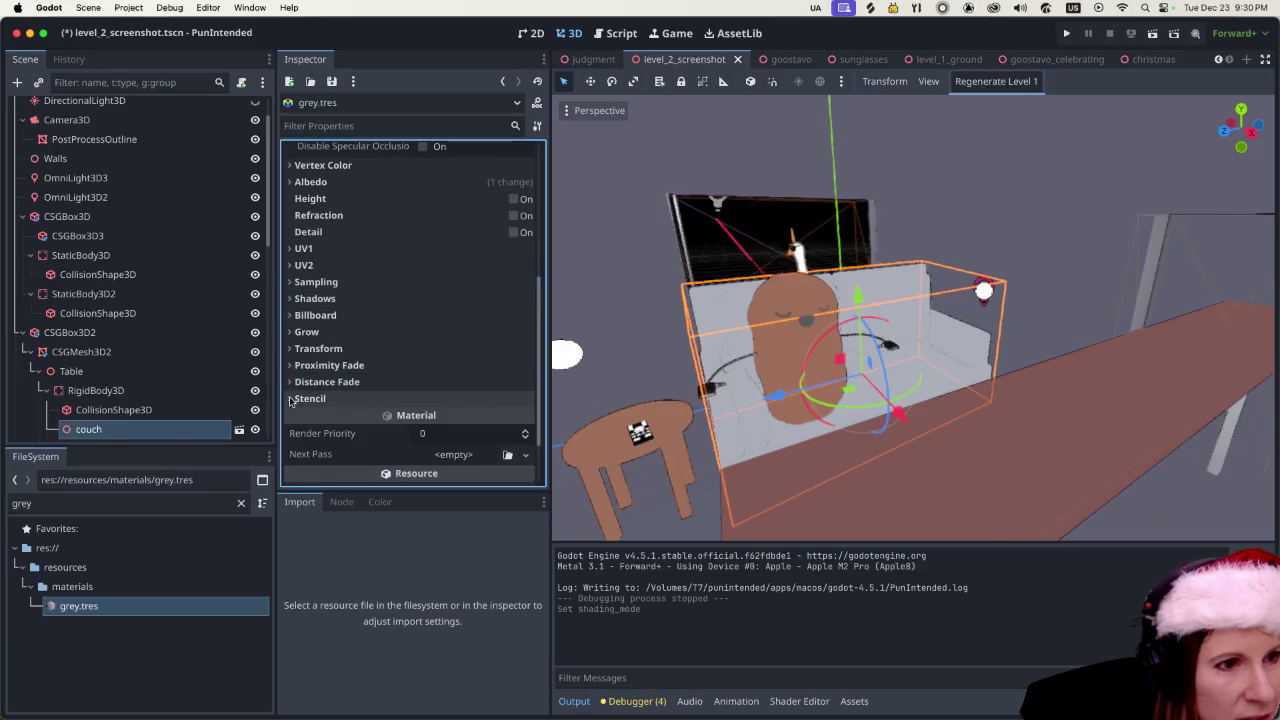
{"action": "left_click", "coordinate": [305, 398]}
{"action": "scroll", "coordinate": [440, 350], "scroll_direction": "down", "scroll_amount": 4}
{"action": "left_click", "coordinate": [453, 322]}
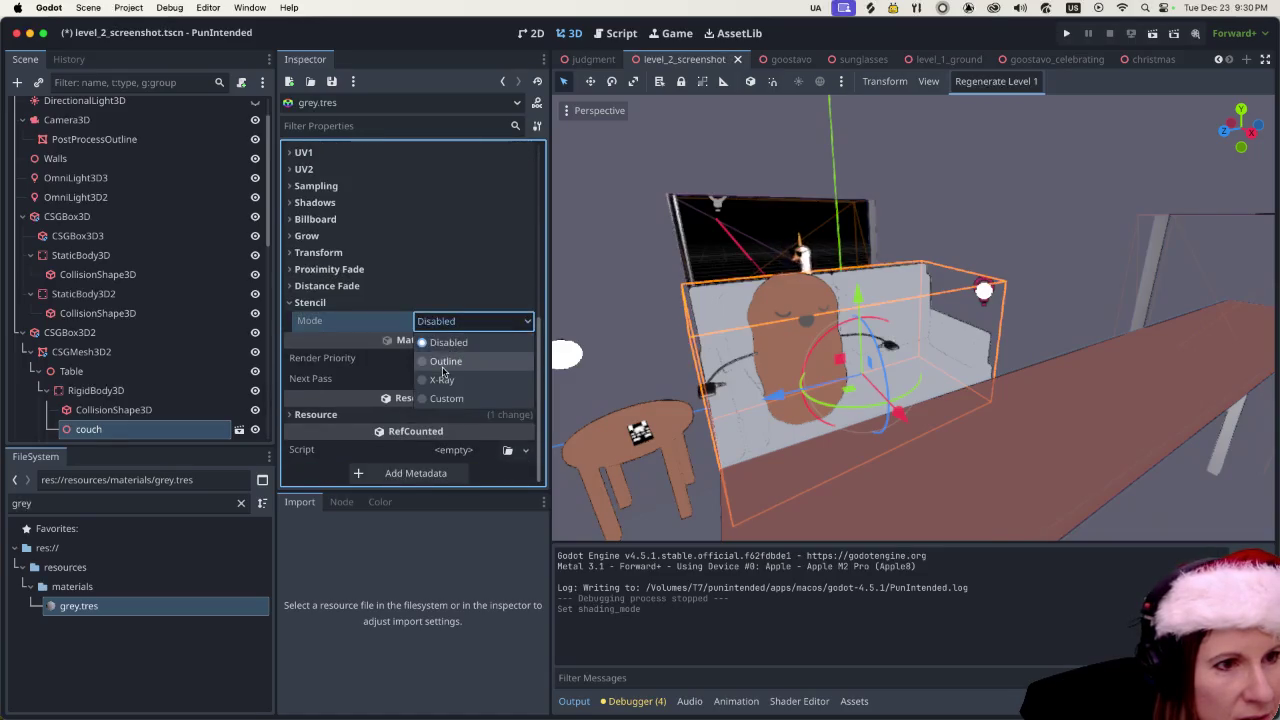
- Give the couch an Outline stencil with thickness 0.07, then try X-Ray
{"action": "left_click", "coordinate": [444, 360]}
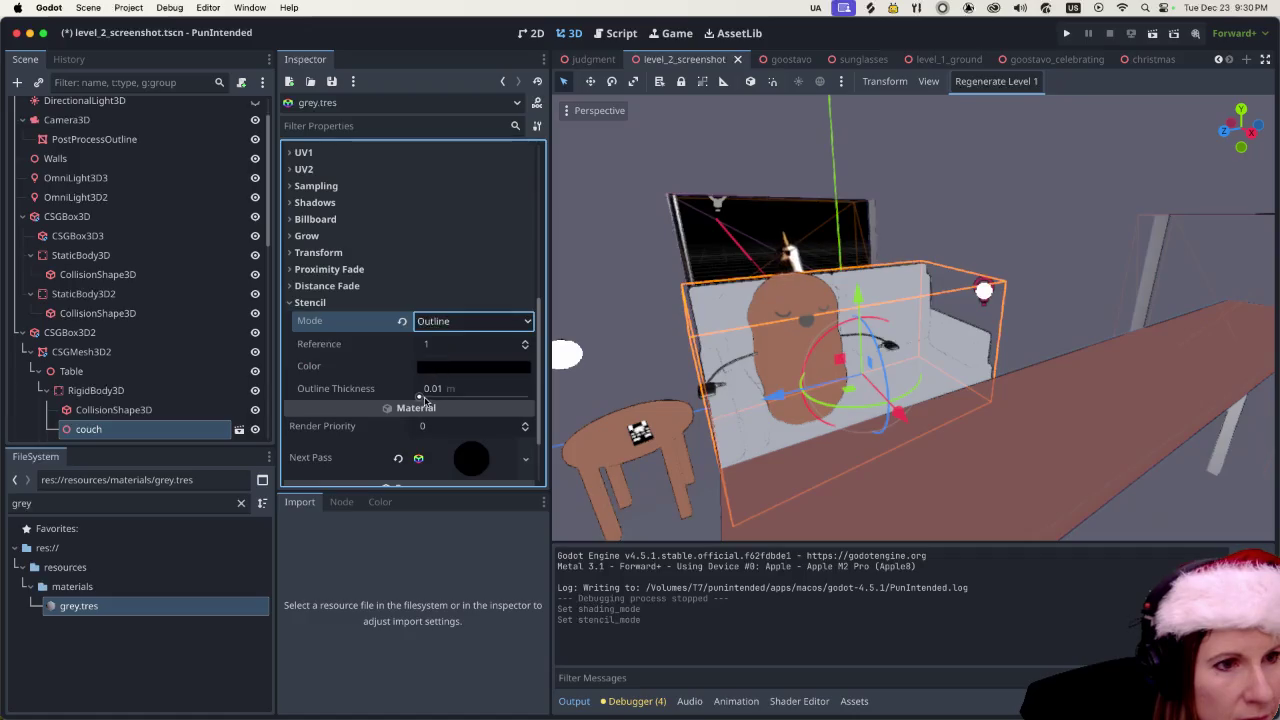
{"action": "left_click_drag", "start_coordinate": [420, 397], "coordinate": [421, 396]}
{"action": "left_click", "coordinate": [443, 319]}
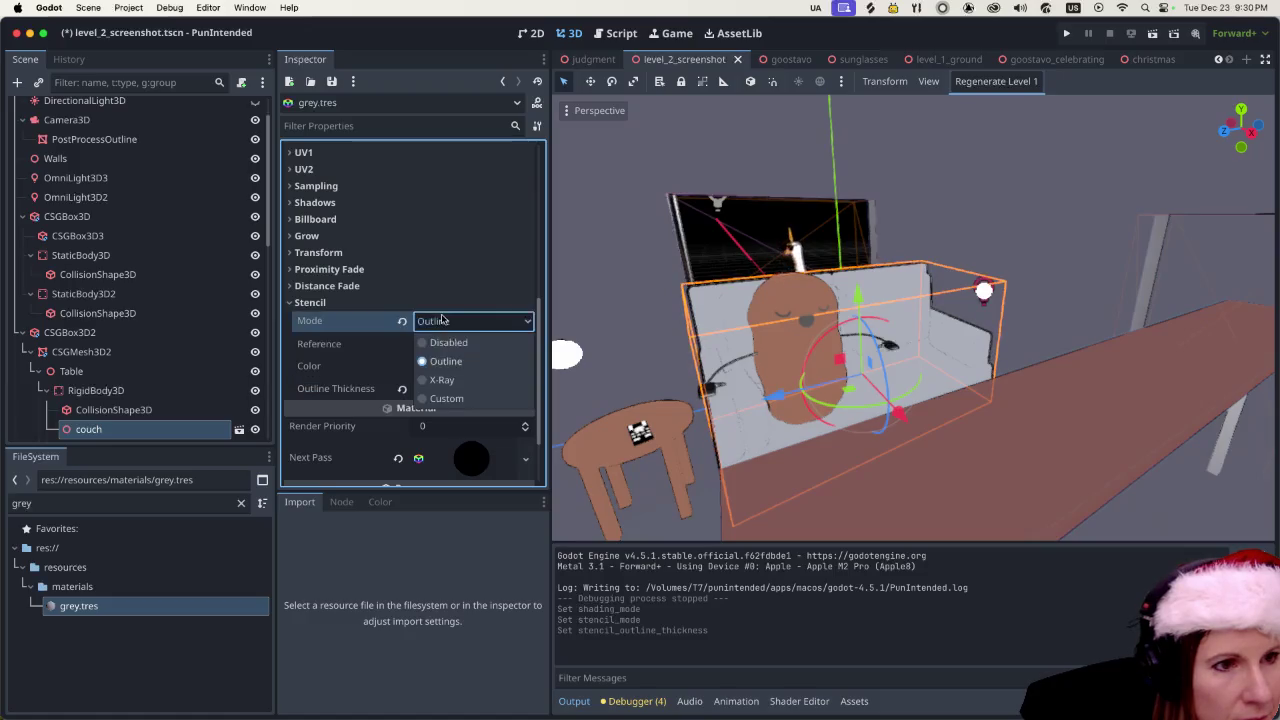
{"action": "left_click", "coordinate": [441, 380]}
- Switch the stencil mode to Custom and review the resulting stencil settings
{"action": "left_click", "coordinate": [455, 322]}
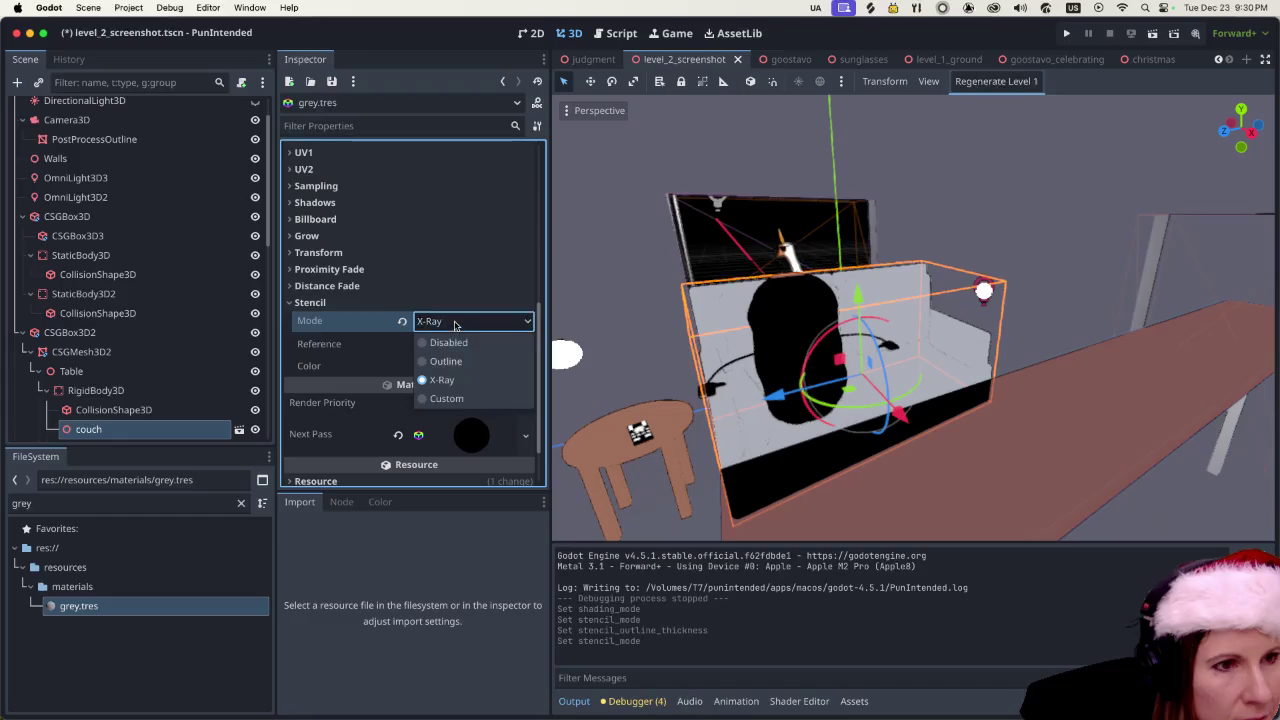
{"action": "left_click", "coordinate": [440, 397]}
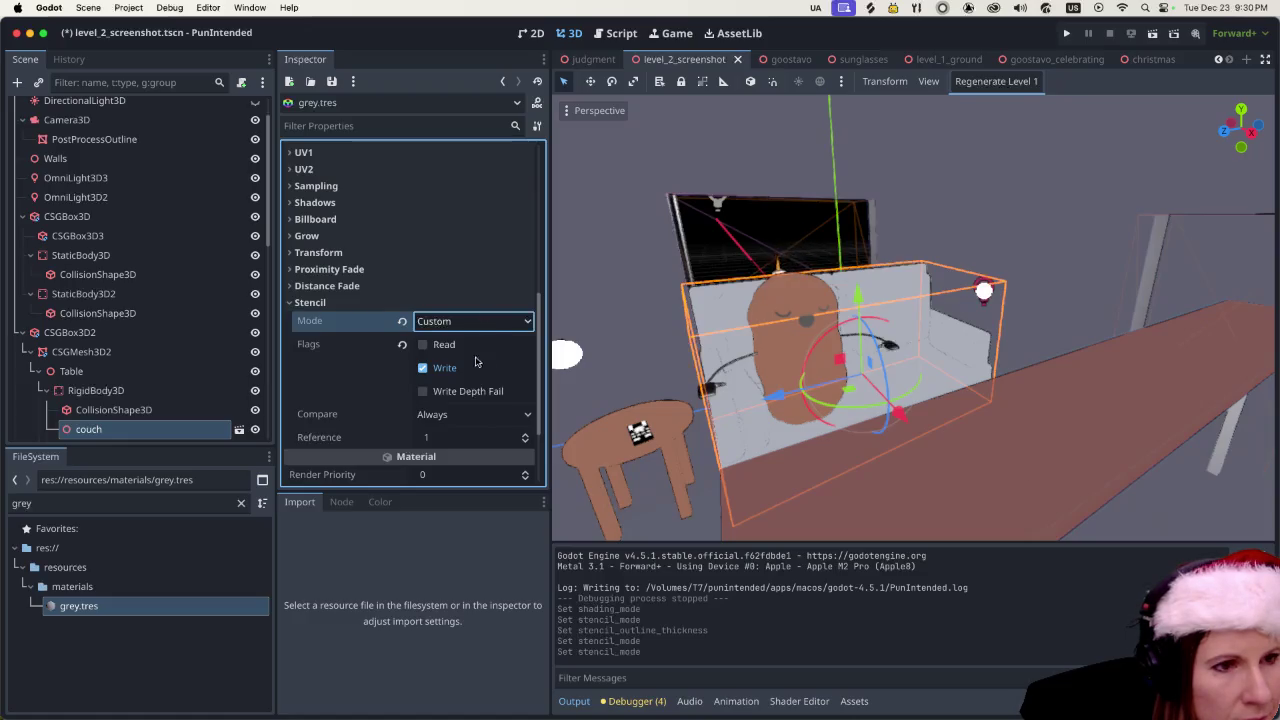
{"action": "scroll", "coordinate": [476, 390], "scroll_direction": "down", "scroll_amount": 2}
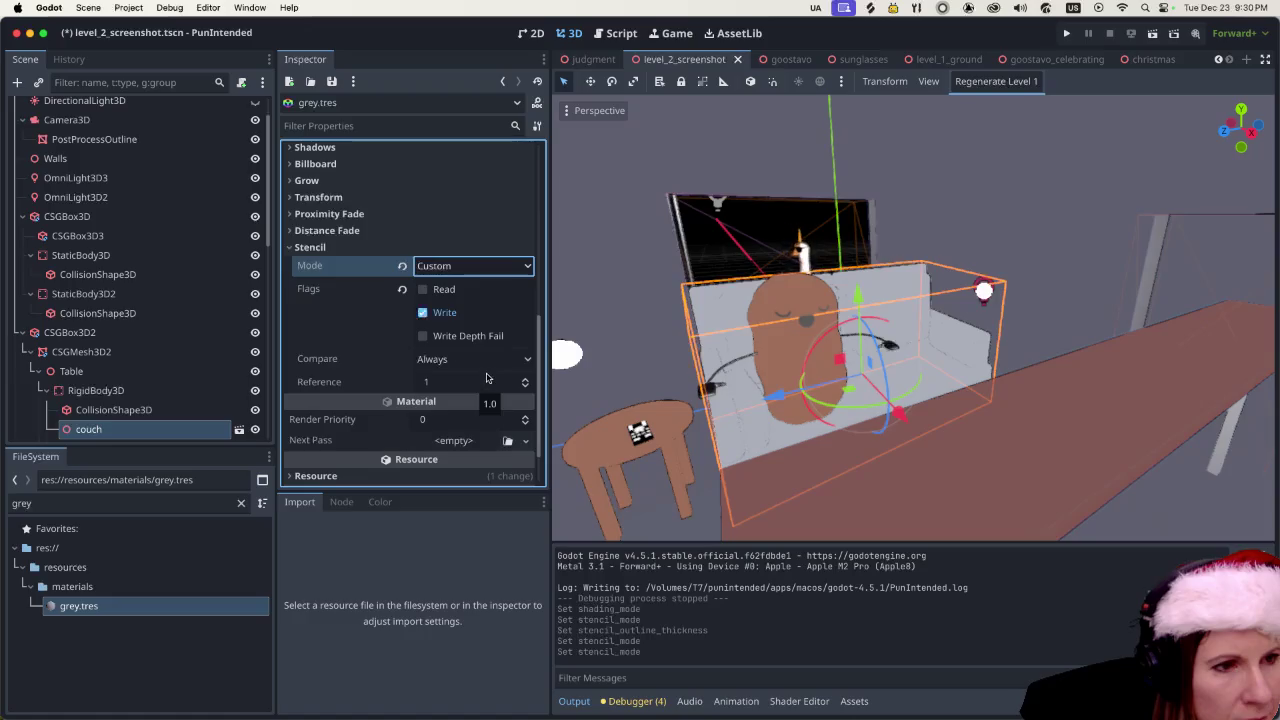
{"action": "scroll", "coordinate": [487, 378], "scroll_direction": "down", "scroll_amount": 1}
{"action": "scroll", "coordinate": [487, 378], "scroll_direction": "up", "scroll_amount": 6}
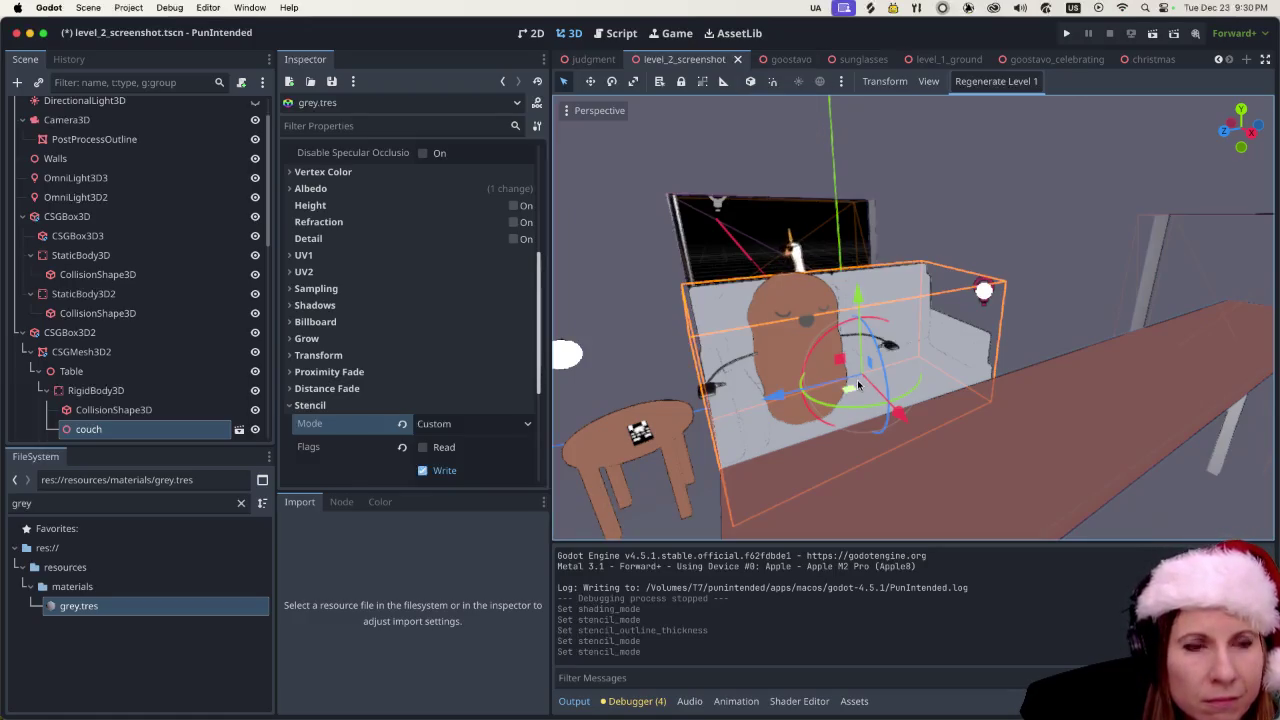
{"action": "scroll", "coordinate": [858, 385], "scroll_direction": "up", "scroll_amount": 4}
{"action": "scroll", "coordinate": [700, 360], "scroll_direction": "up", "scroll_amount": 3}
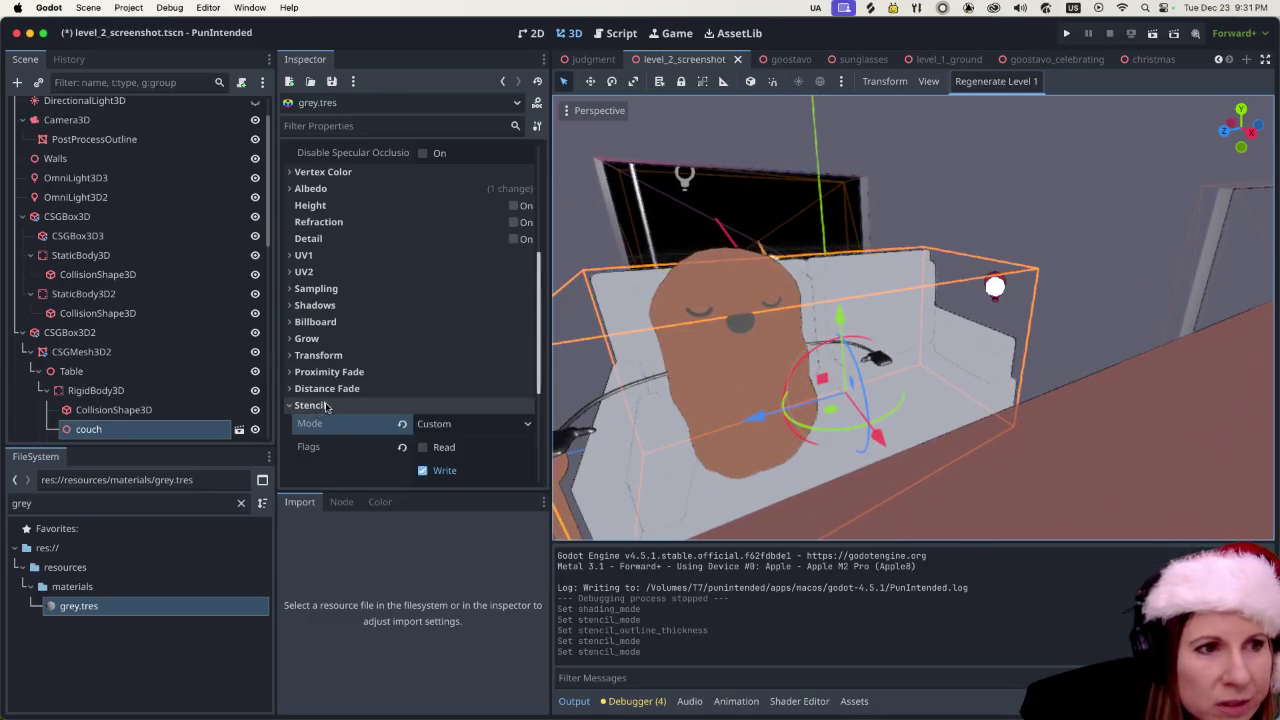
{"action": "scroll", "coordinate": [434, 427], "scroll_direction": "up", "scroll_amount": 5}
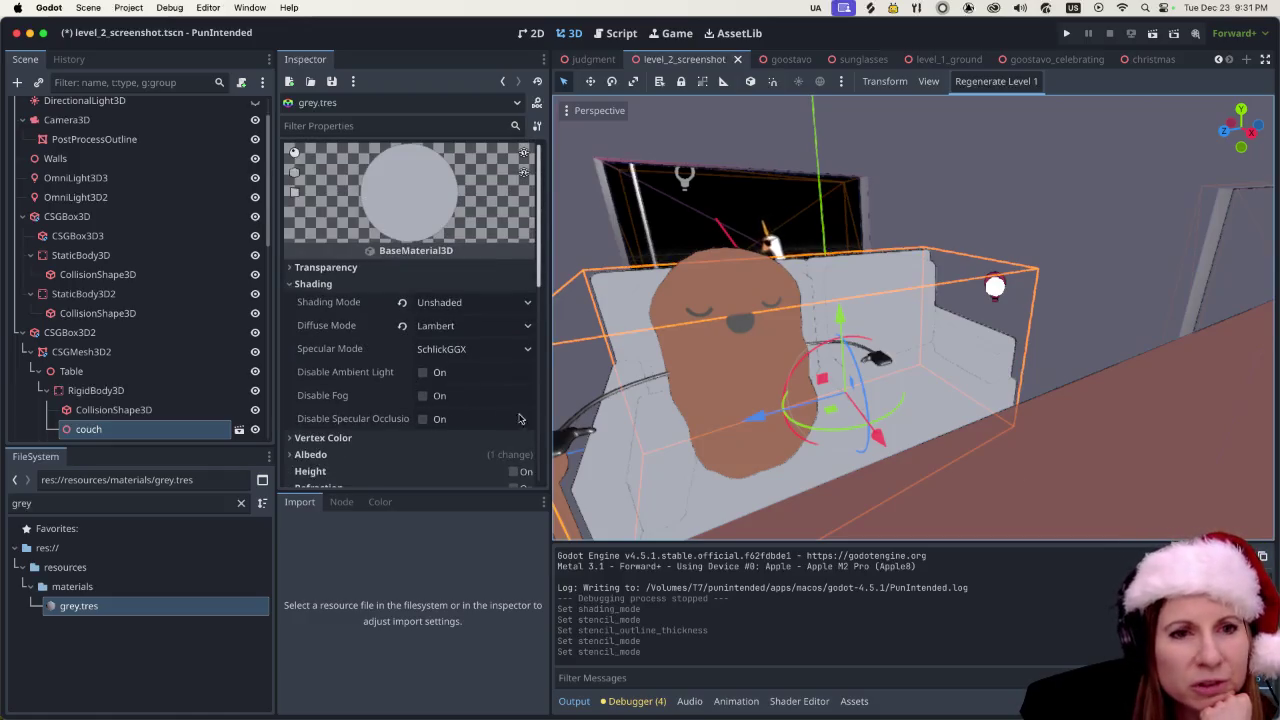
- Set the grey material's diffuse and specular modes both to Toon
{"action": "scroll", "coordinate": [520, 420], "scroll_direction": "down", "scroll_amount": 1}
{"action": "scroll", "coordinate": [480, 410], "scroll_direction": "up", "scroll_amount": 1}
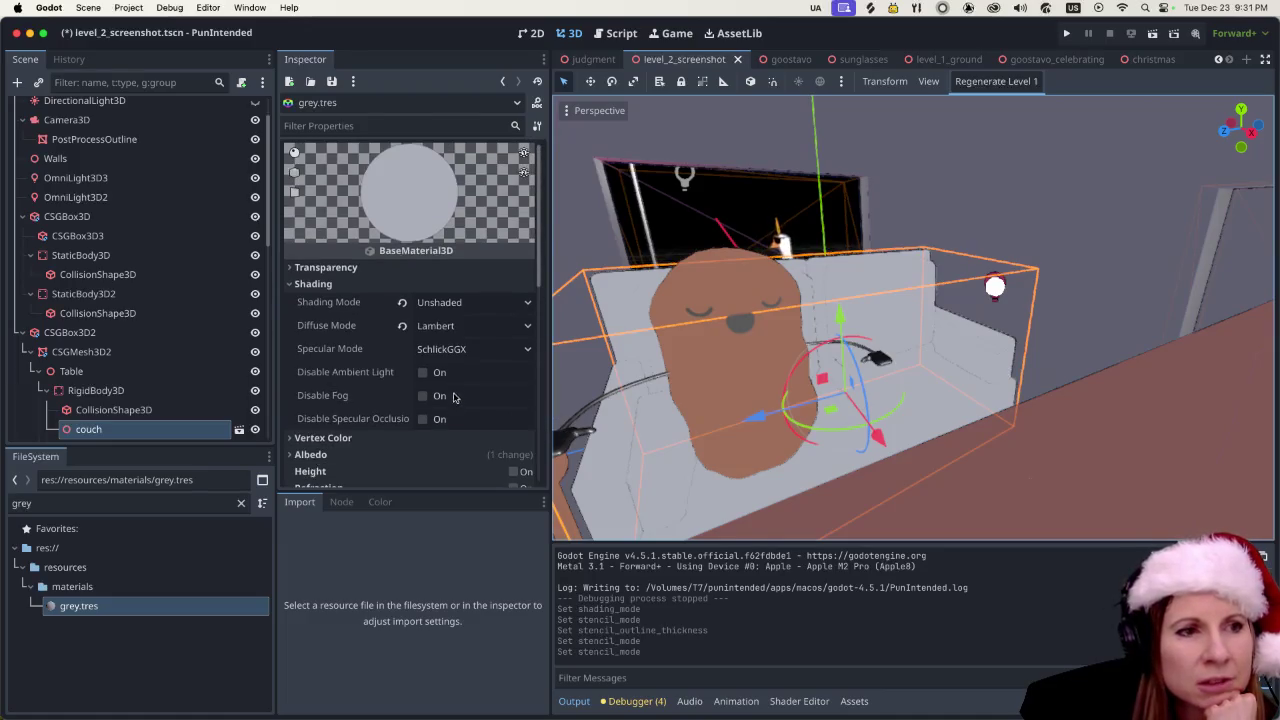
{"action": "left_click", "coordinate": [470, 330]}
{"action": "left_click", "coordinate": [436, 405]}
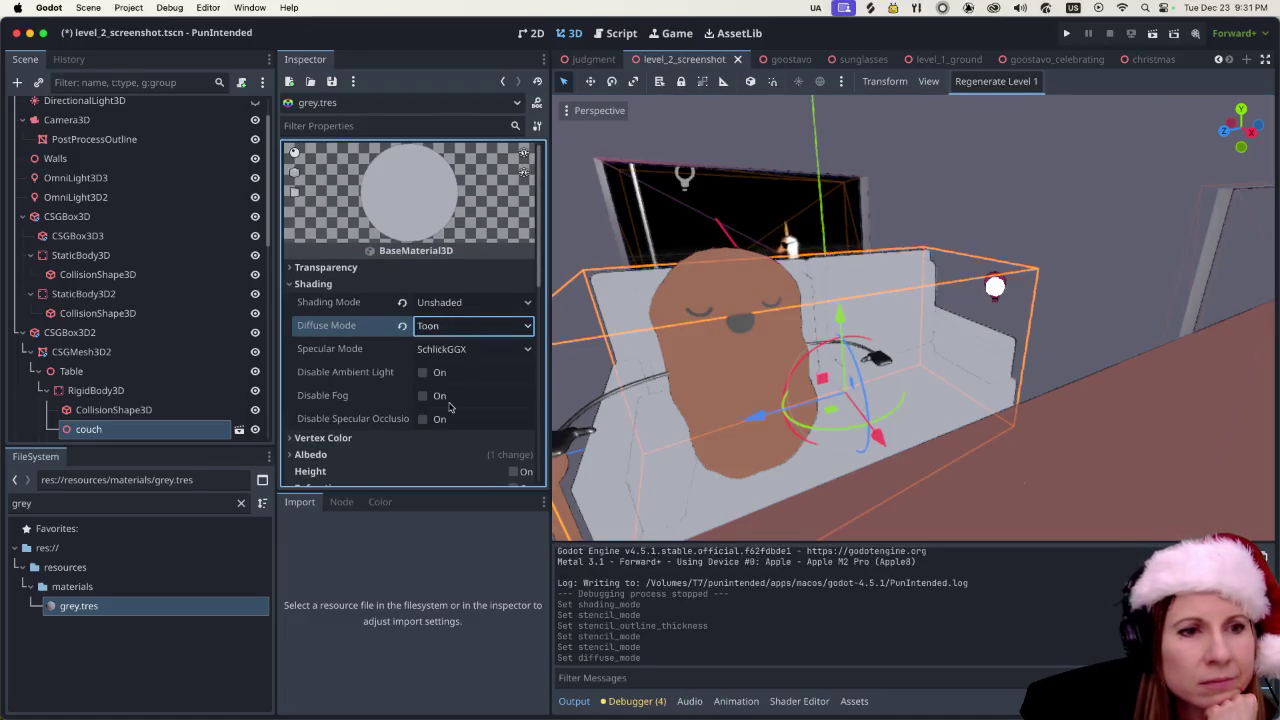
{"action": "left_click", "coordinate": [454, 354]}
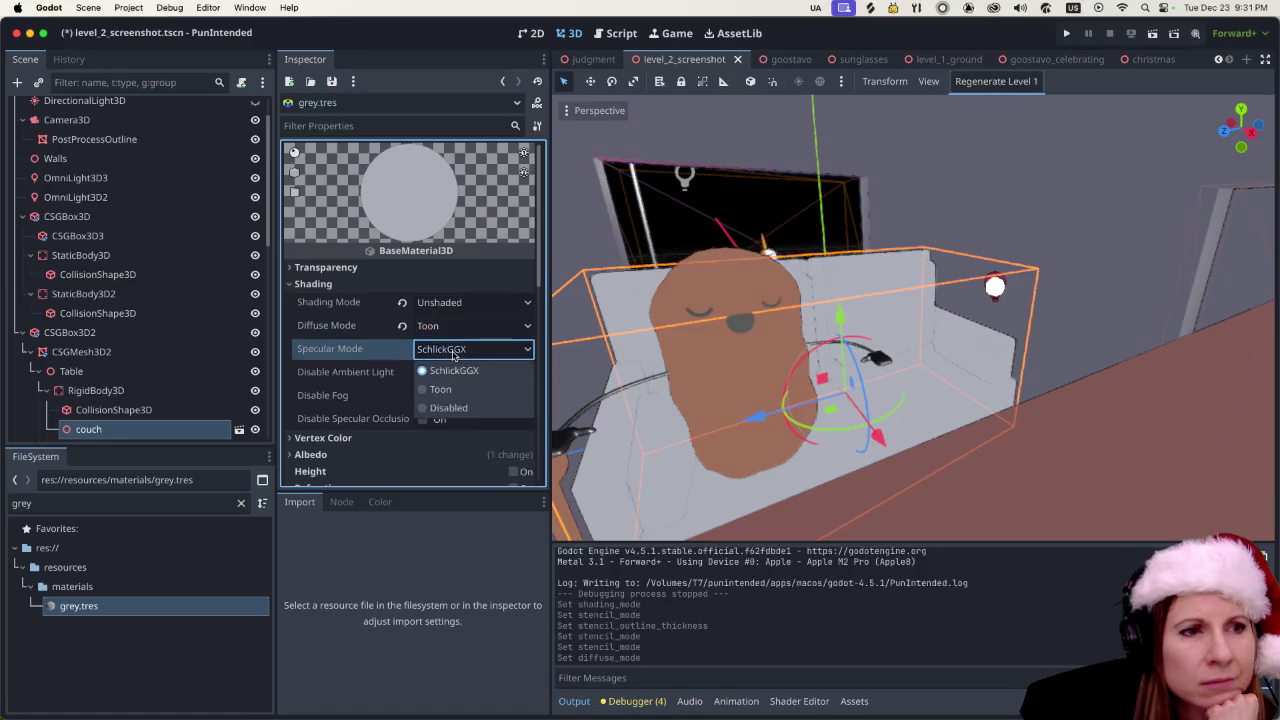
{"action": "left_click", "coordinate": [445, 389]}
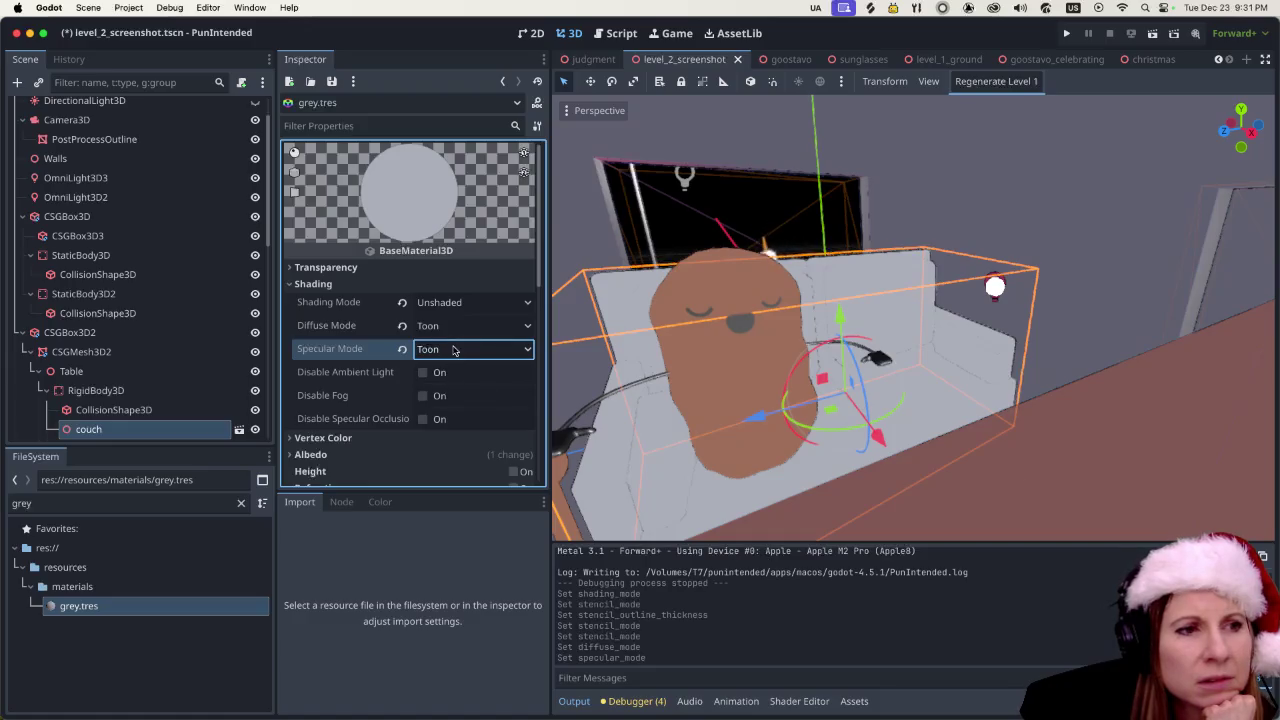
- Toggle ignoring ambient light, then switch Detail on and back off
{"action": "left_click", "coordinate": [423, 374]}
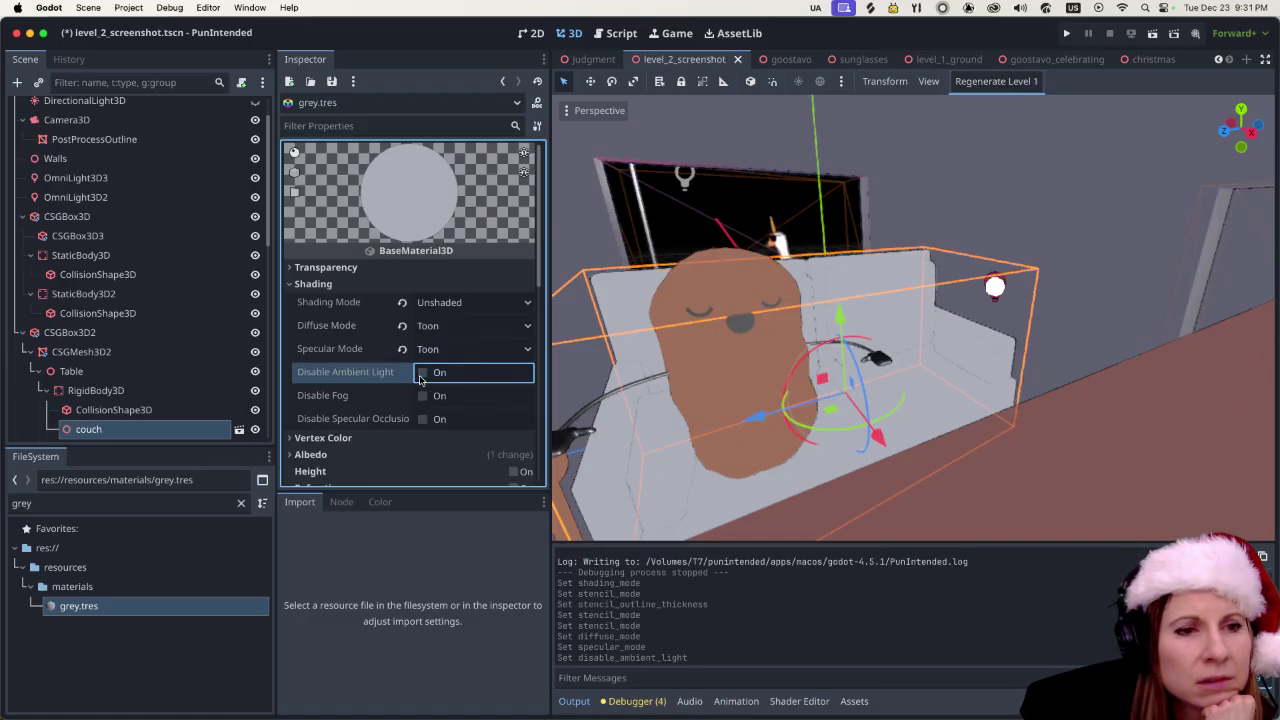
{"action": "scroll", "coordinate": [463, 359], "scroll_direction": "down", "scroll_amount": 5}
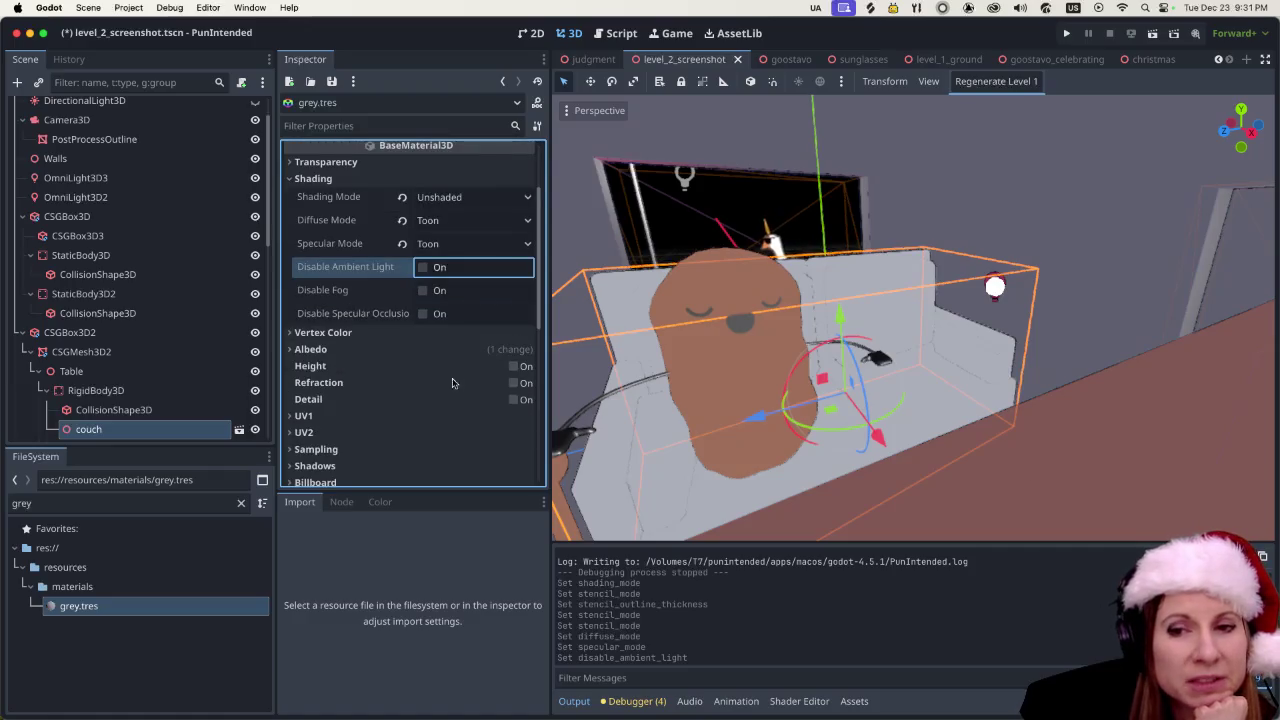
{"action": "scroll", "coordinate": [451, 380], "scroll_direction": "down", "scroll_amount": 3}
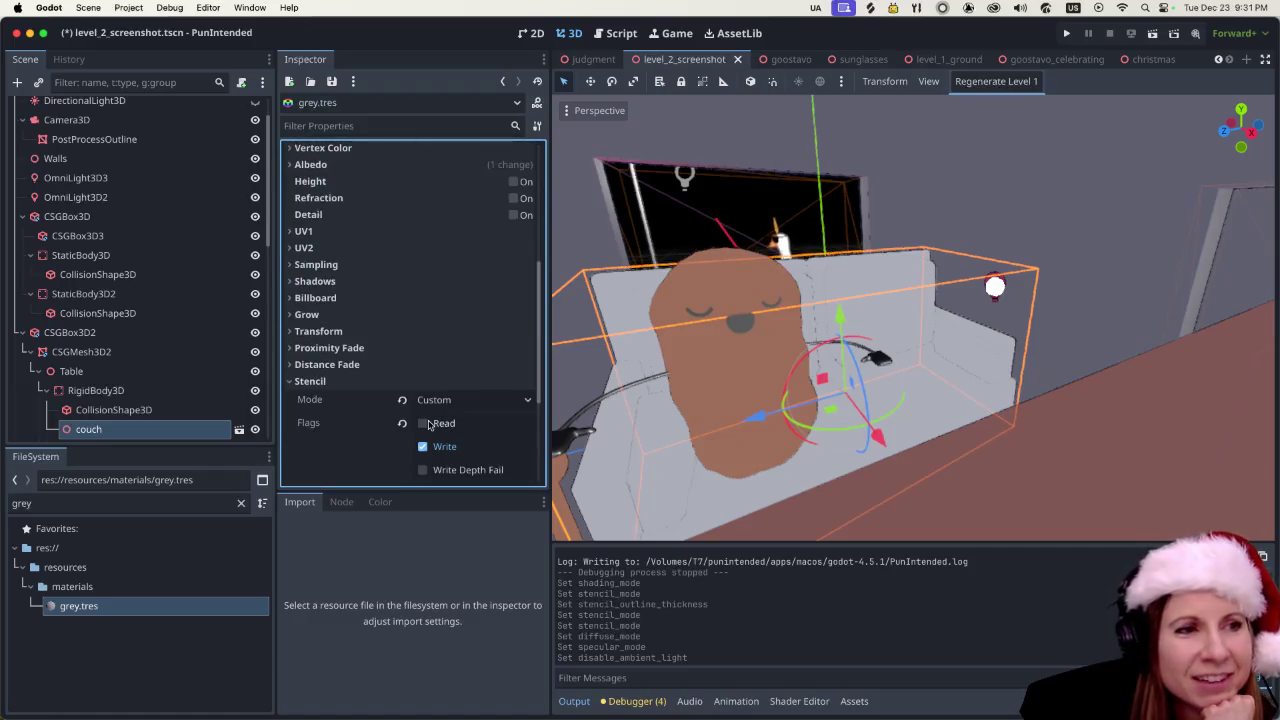
{"action": "scroll", "coordinate": [423, 336], "scroll_direction": "up", "scroll_amount": 2}
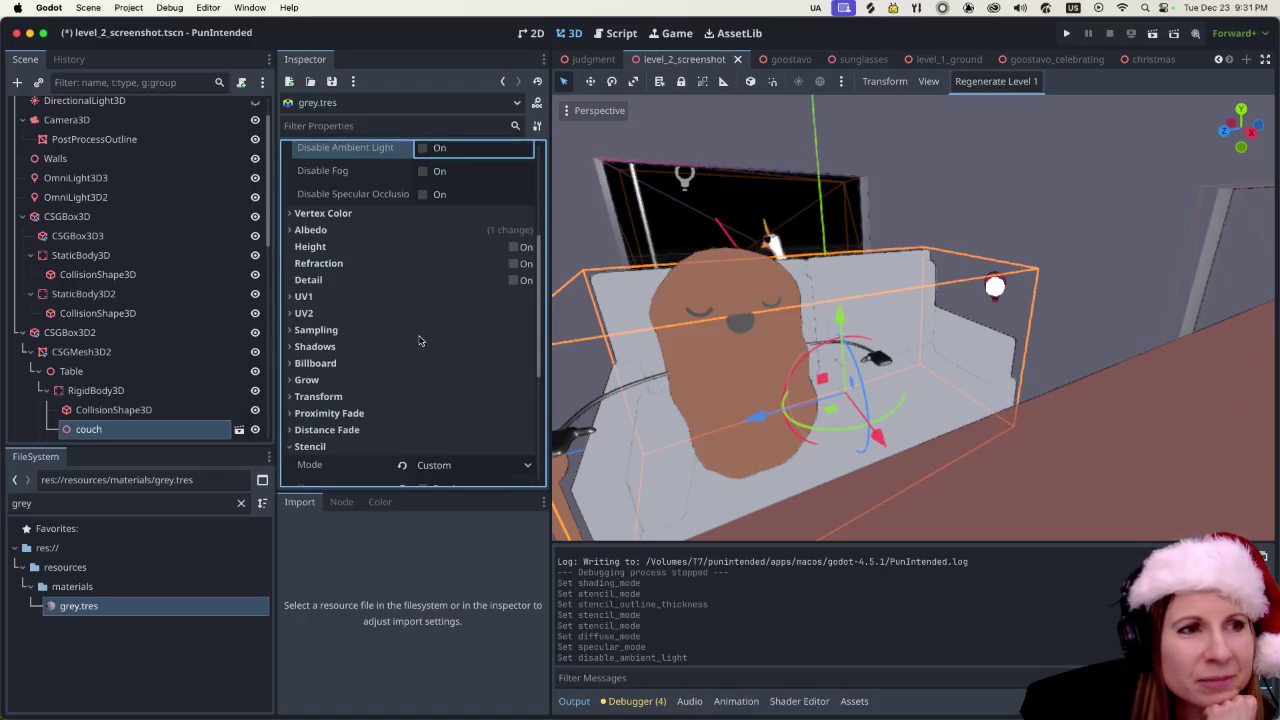
{"action": "left_click", "coordinate": [514, 281]}
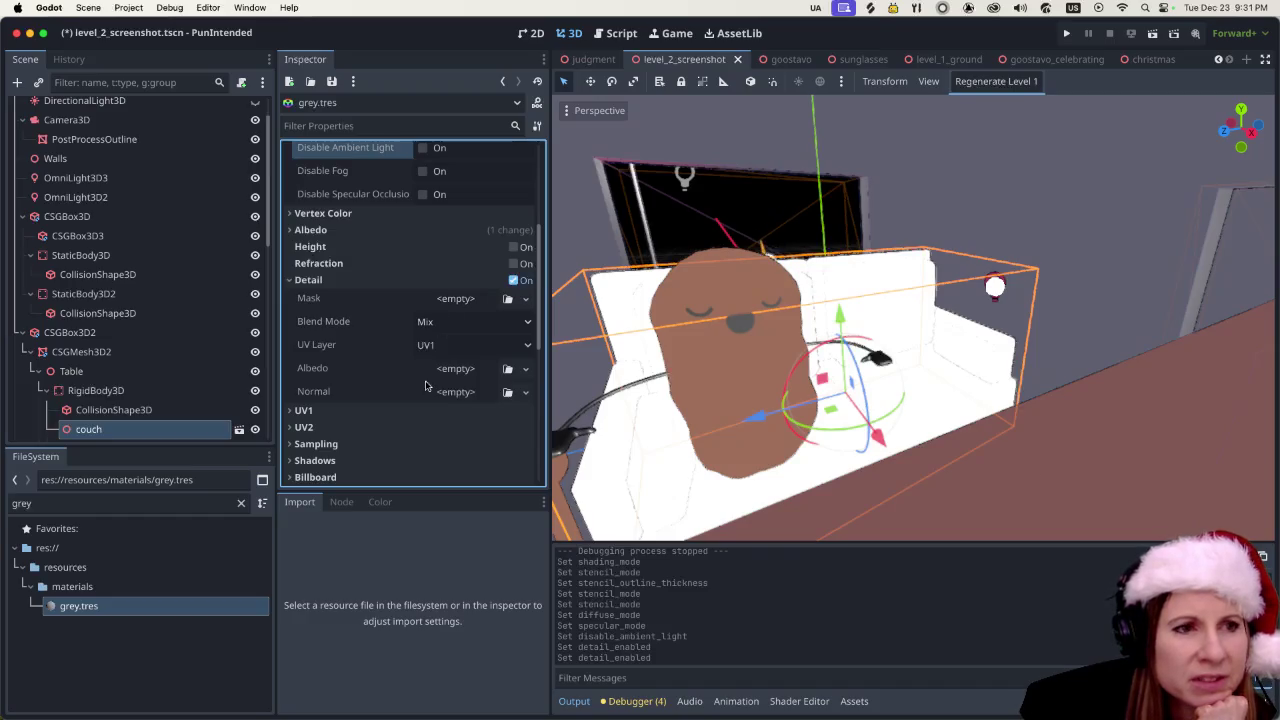
{"action": "left_click", "coordinate": [516, 281]}
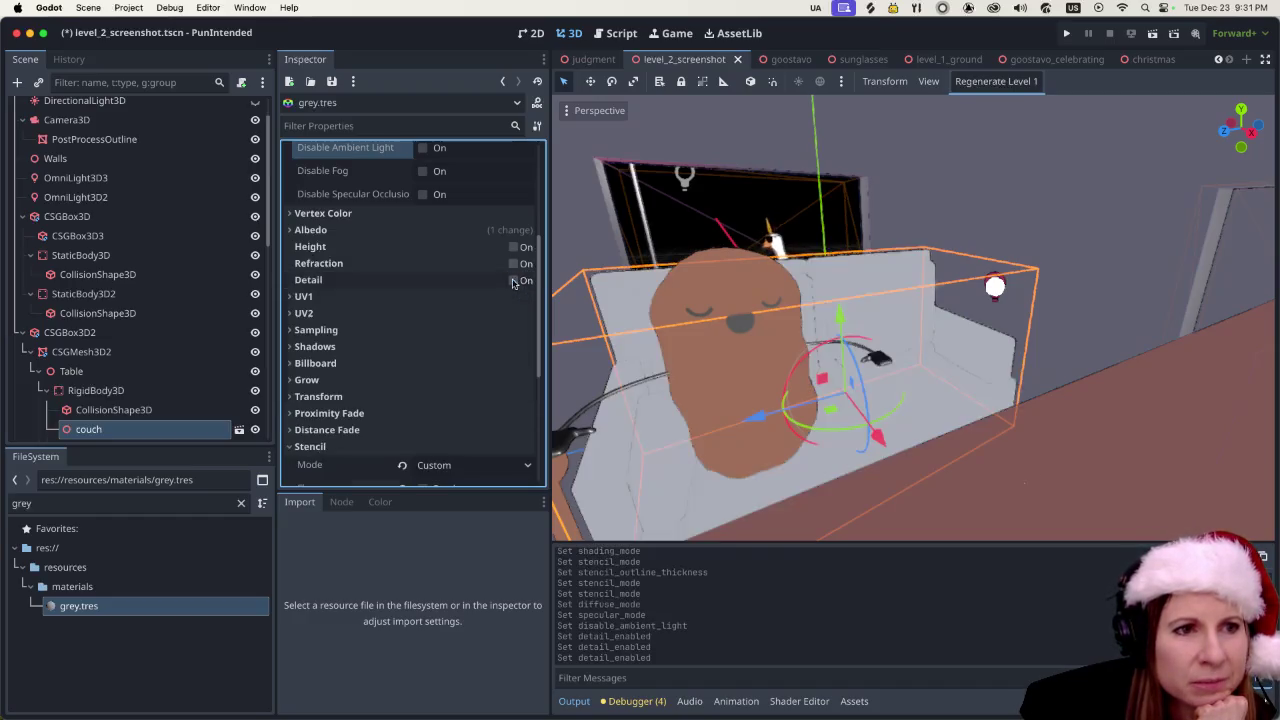
- Zoom around the Godot scene and select the CSGBox3D2 object
{"action": "scroll", "coordinate": [416, 298], "scroll_direction": "down", "scroll_amount": 2}
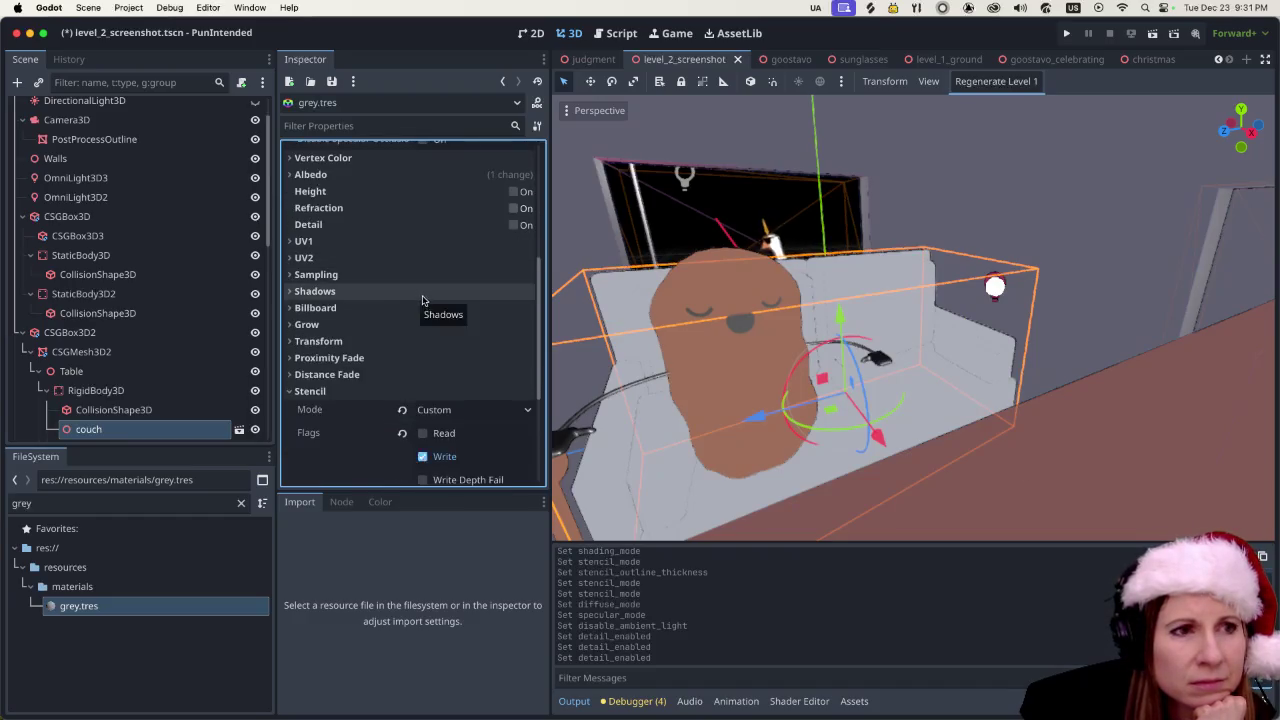
{"action": "scroll", "coordinate": [420, 296], "scroll_direction": "up", "scroll_amount": 5}
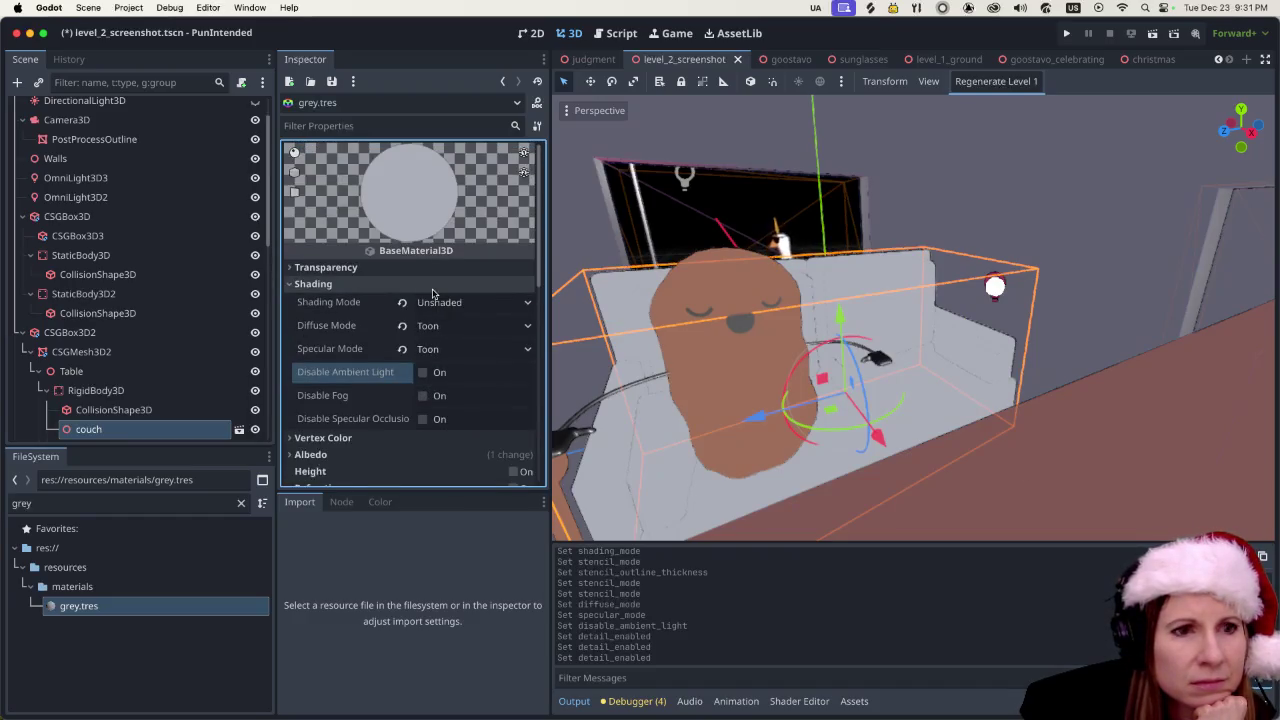
{"action": "scroll", "coordinate": [662, 350], "scroll_direction": "down", "scroll_amount": 3}
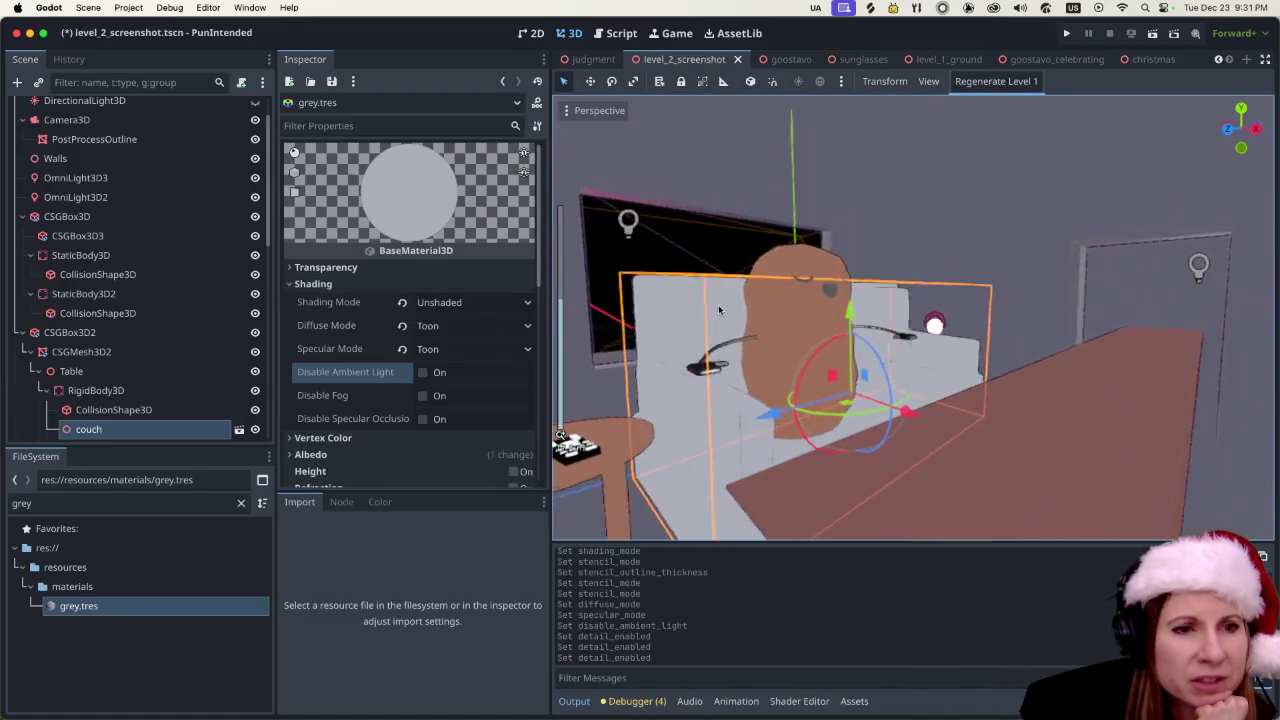
{"action": "scroll", "coordinate": [662, 350], "scroll_direction": "up", "scroll_amount": 5}
{"action": "scroll", "coordinate": [664, 365], "scroll_direction": "down", "scroll_amount": 5}
{"action": "scroll", "coordinate": [664, 365], "scroll_direction": "up", "scroll_amount": 5}
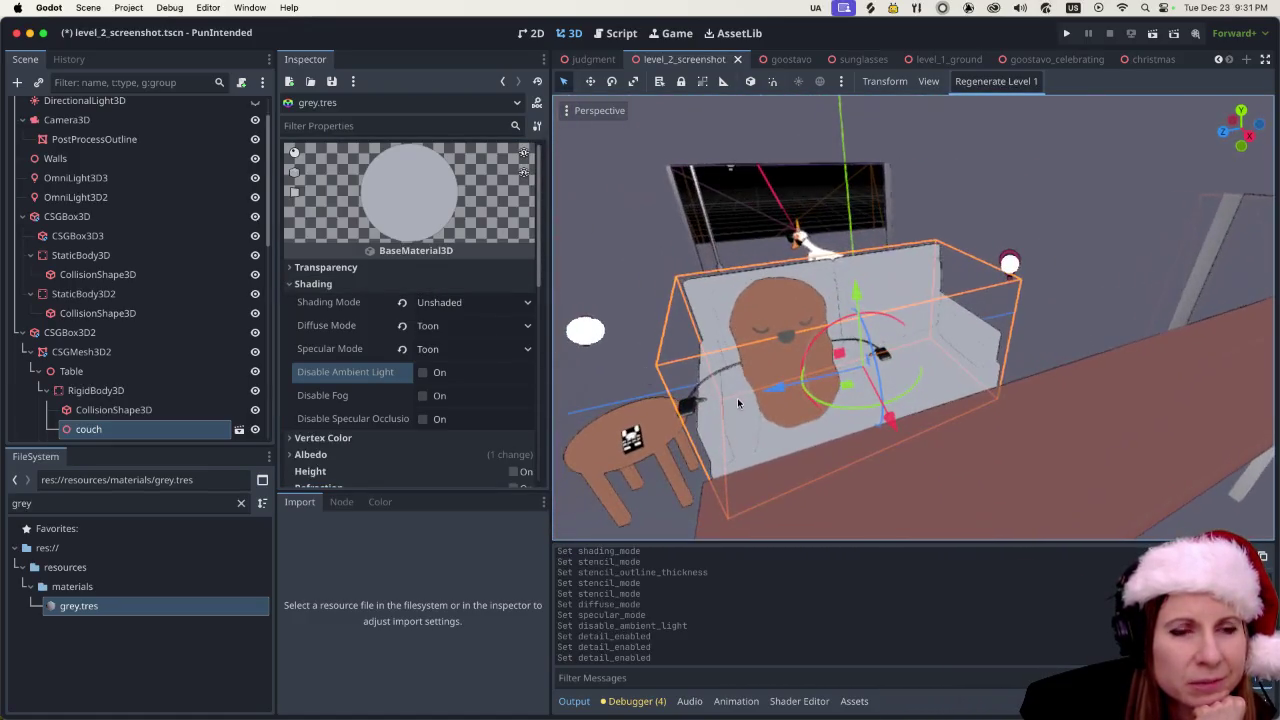
{"action": "left_click", "coordinate": [1079, 285]}
- In Blender, pick a file from File > Open Recent to replace couch.blend
{"action": "scroll", "coordinate": [815, 407], "scroll_direction": "down", "scroll_amount": 5}
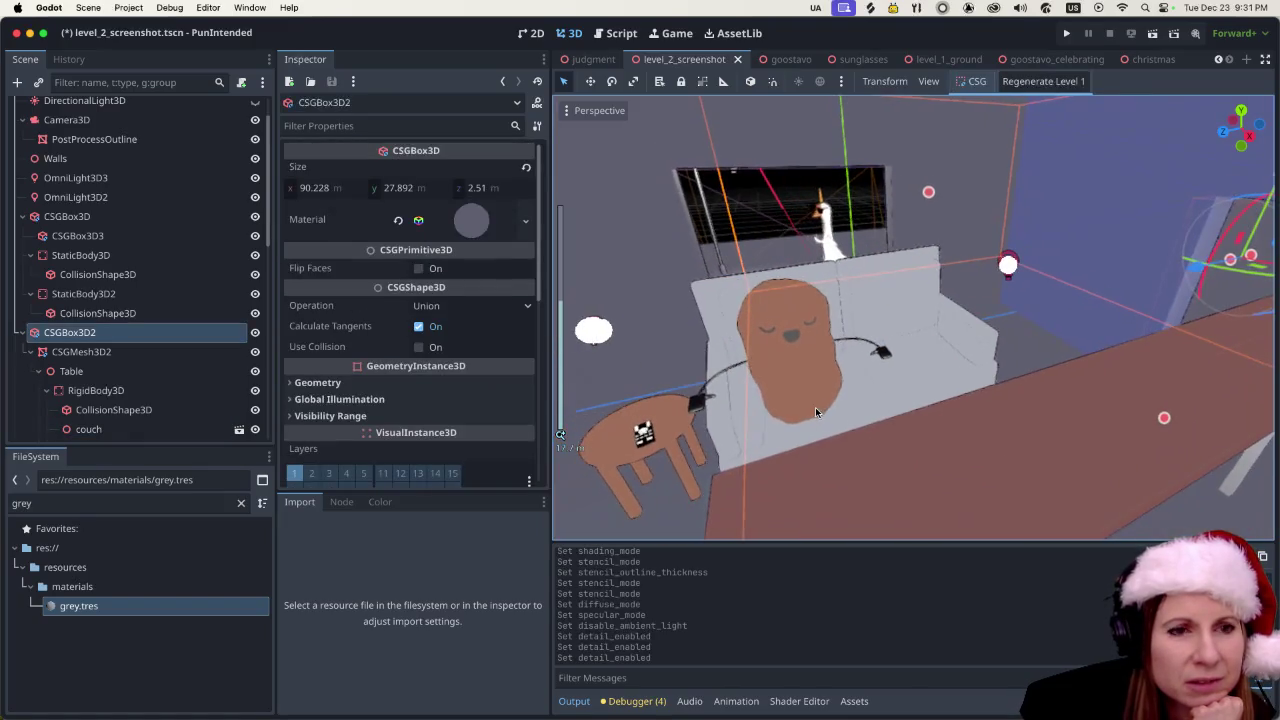
{"action": "scroll", "coordinate": [797, 355], "scroll_direction": "down", "scroll_amount": 5}
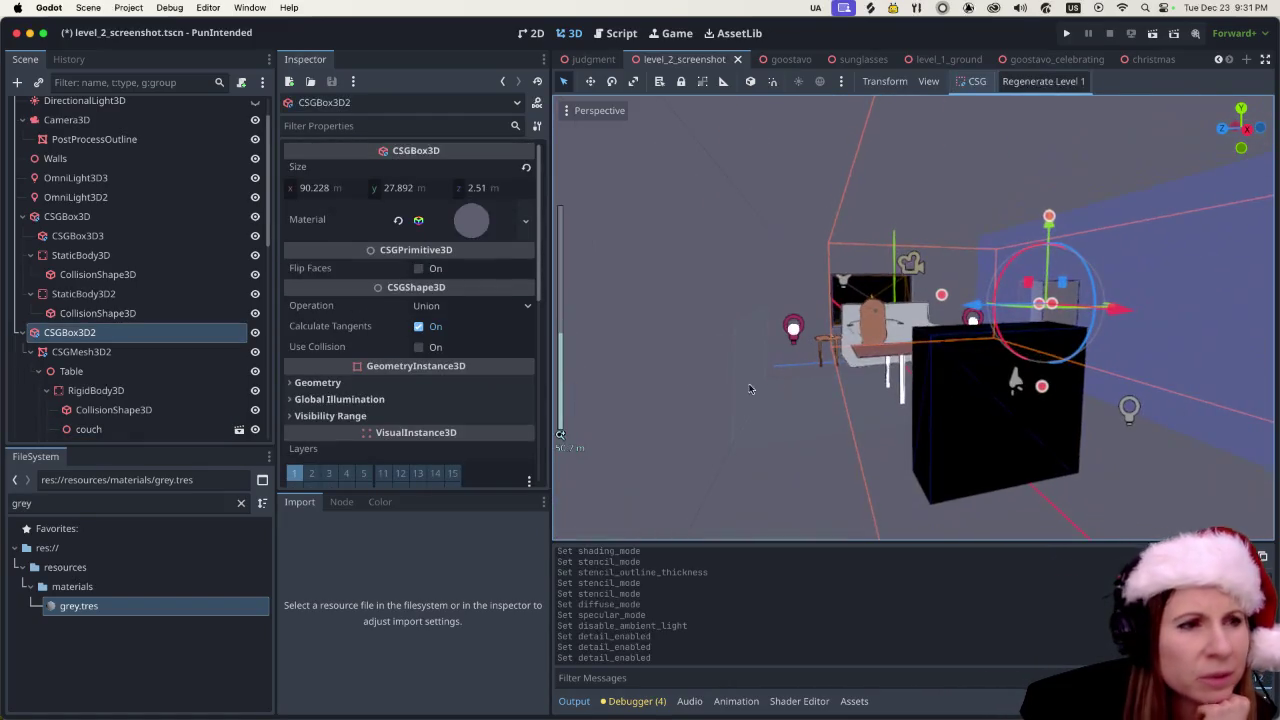
{"action": "scroll", "coordinate": [153, 370], "scroll_direction": "down", "scroll_amount": 10}
{"action": "scroll", "coordinate": [153, 370], "scroll_direction": "down", "scroll_amount": 3}
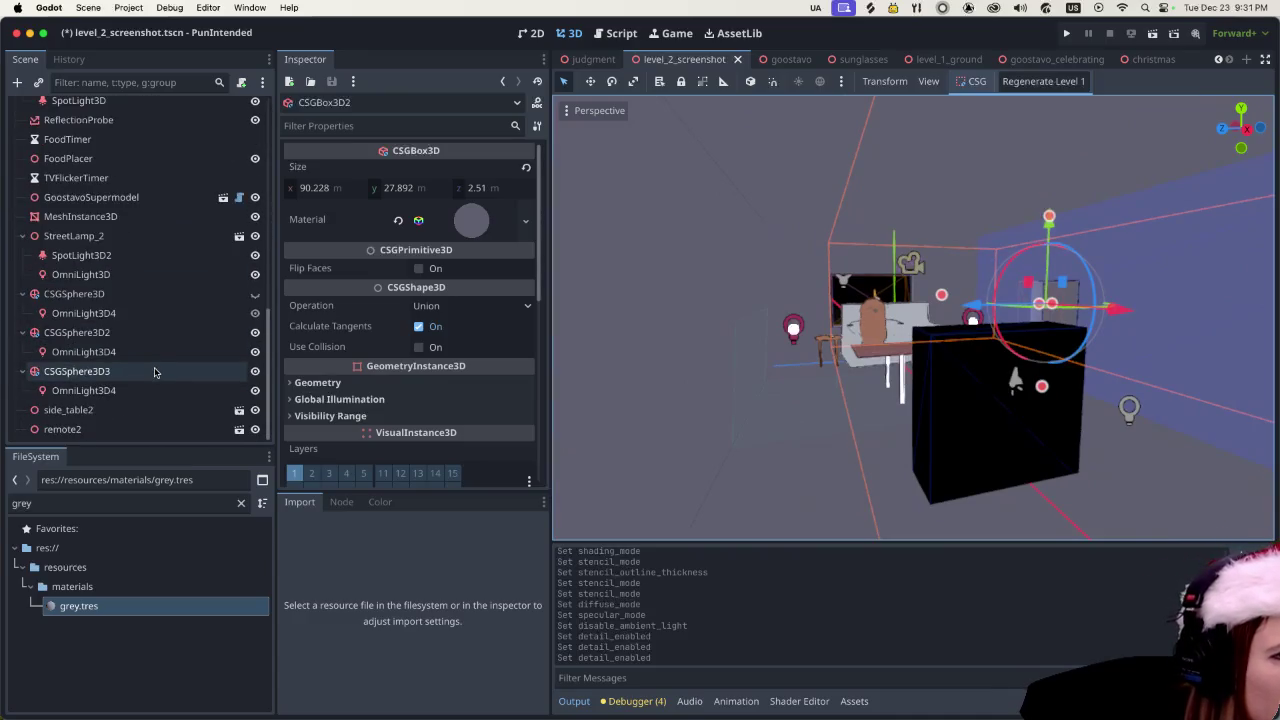
{"action": "scroll", "coordinate": [188, 318], "scroll_direction": "up", "scroll_amount": 15}
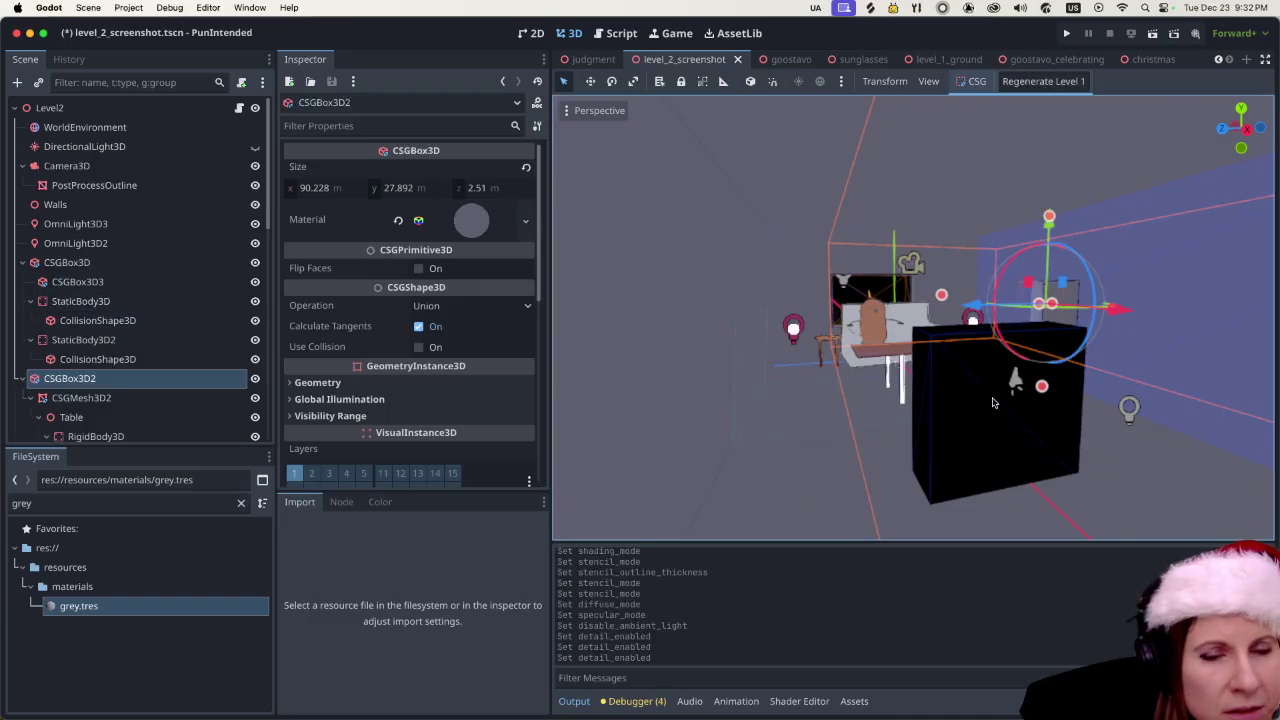
{"action": "scroll", "coordinate": [978, 397], "scroll_direction": "up", "scroll_amount": 3}
{"action": "scroll", "coordinate": [978, 397], "scroll_direction": "up", "scroll_amount": 2}
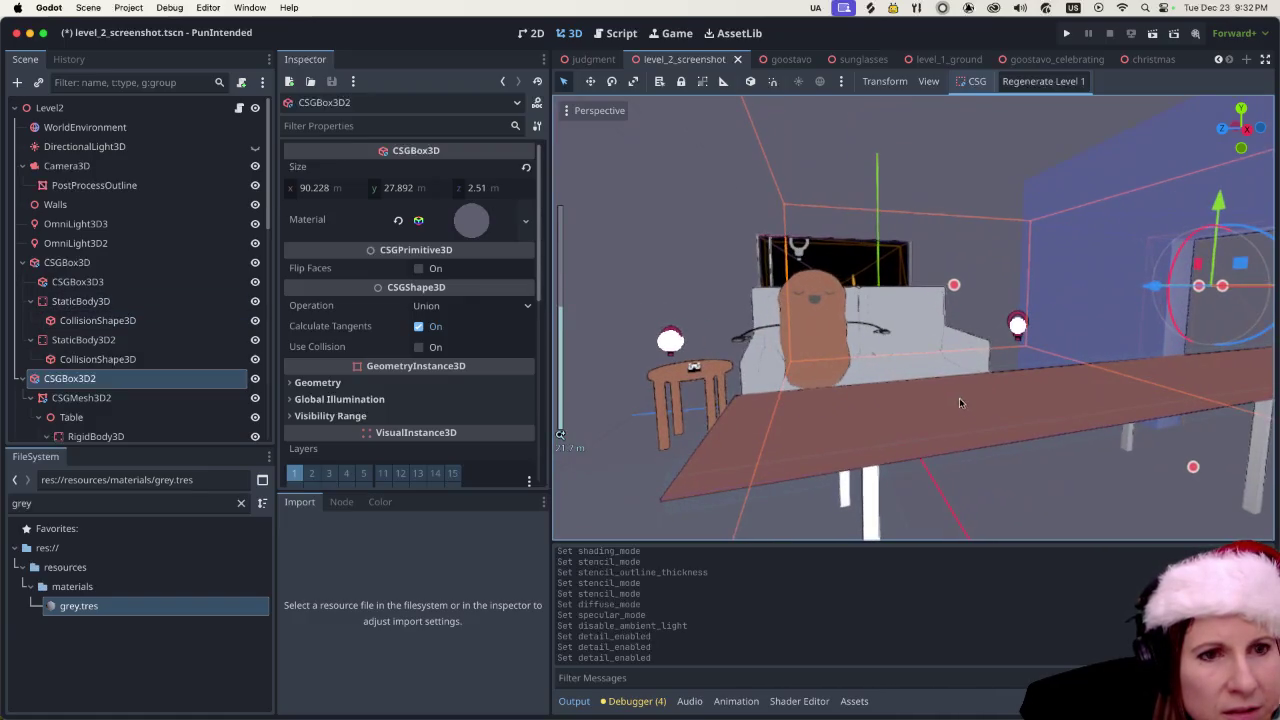
{"action": "scroll", "coordinate": [950, 387], "scroll_direction": "down", "scroll_amount": 2}
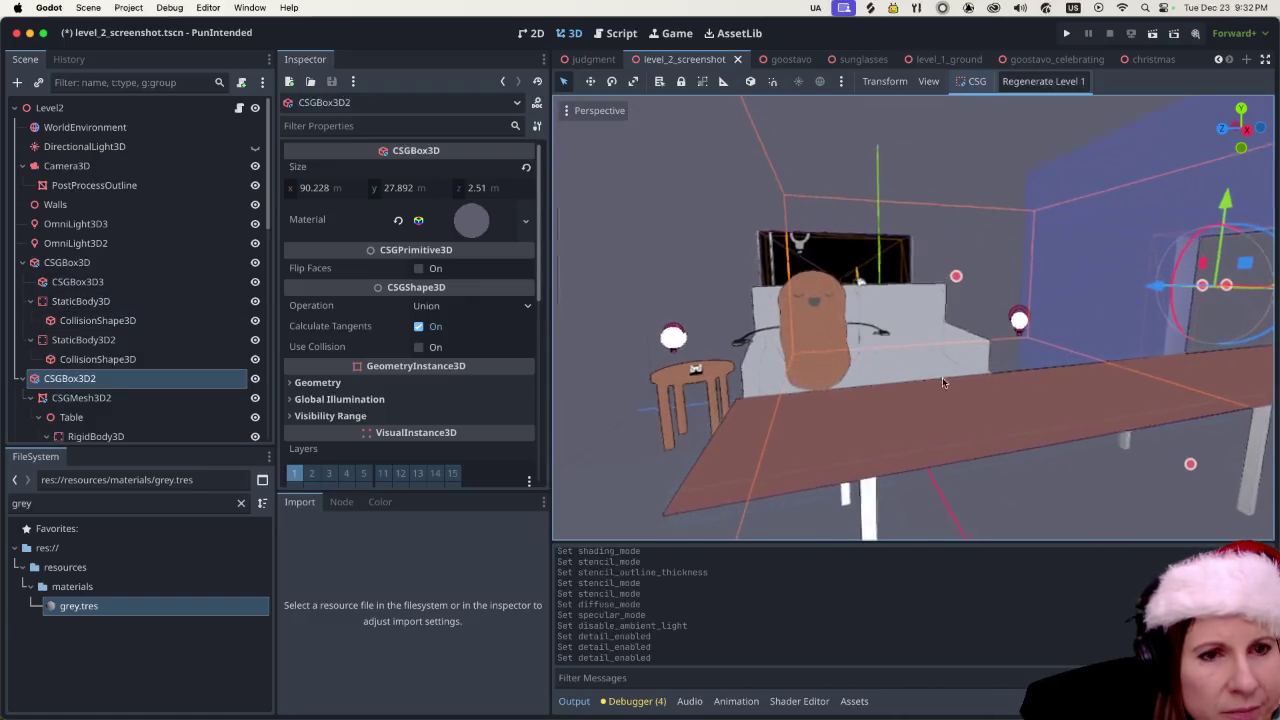
{"action": "mouse_move", "coordinate": [1024, 710]}
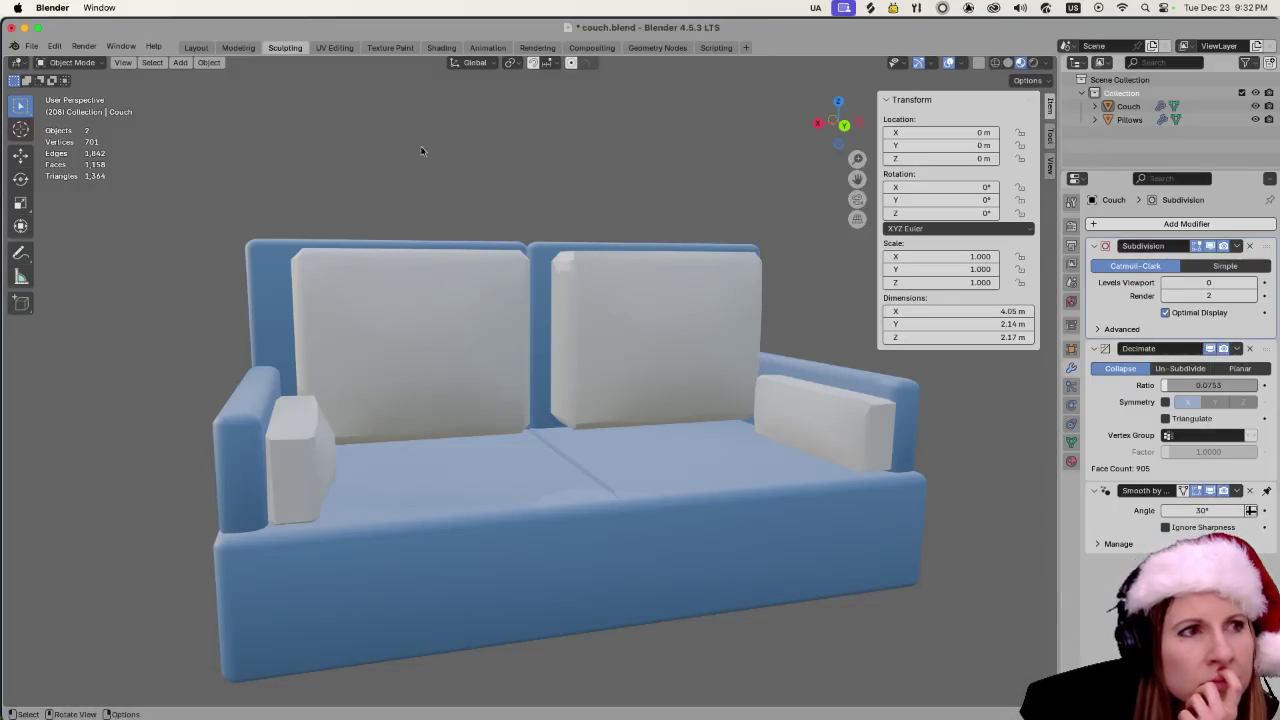
{"action": "left_click", "coordinate": [32, 47]}
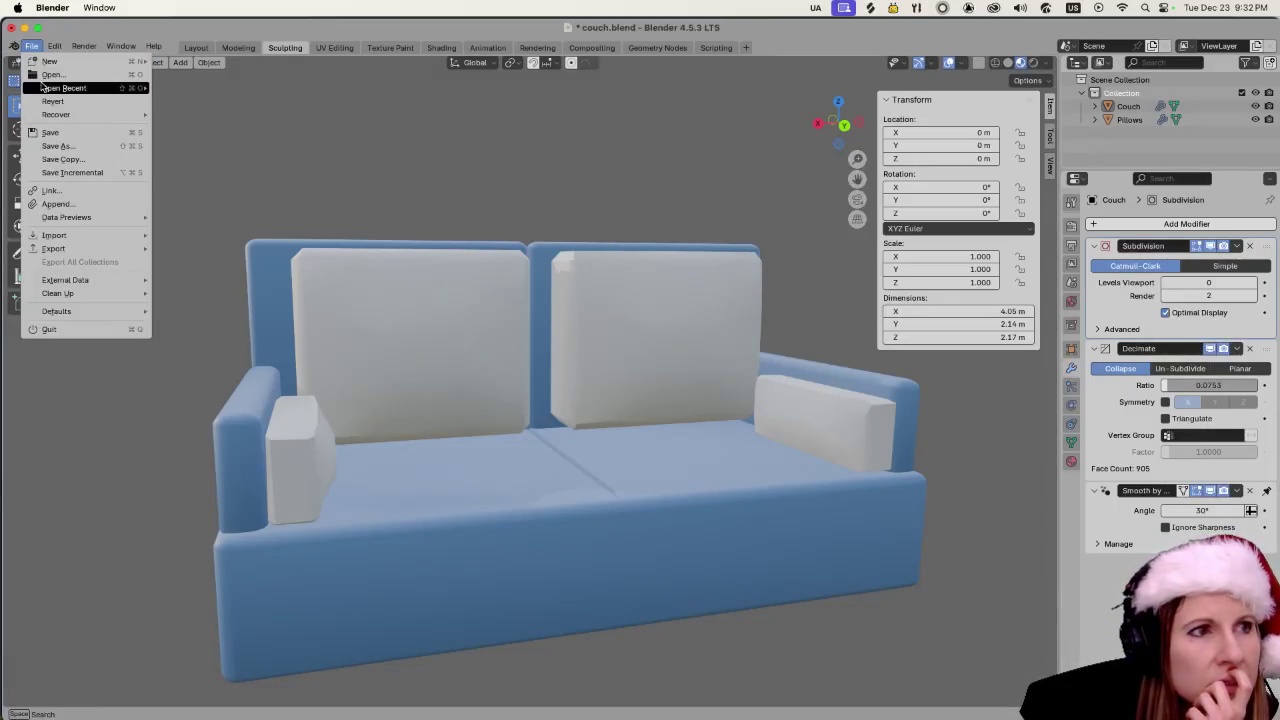
{"action": "mouse_move", "coordinate": [44, 88]}
{"action": "left_click", "coordinate": [188, 100]}
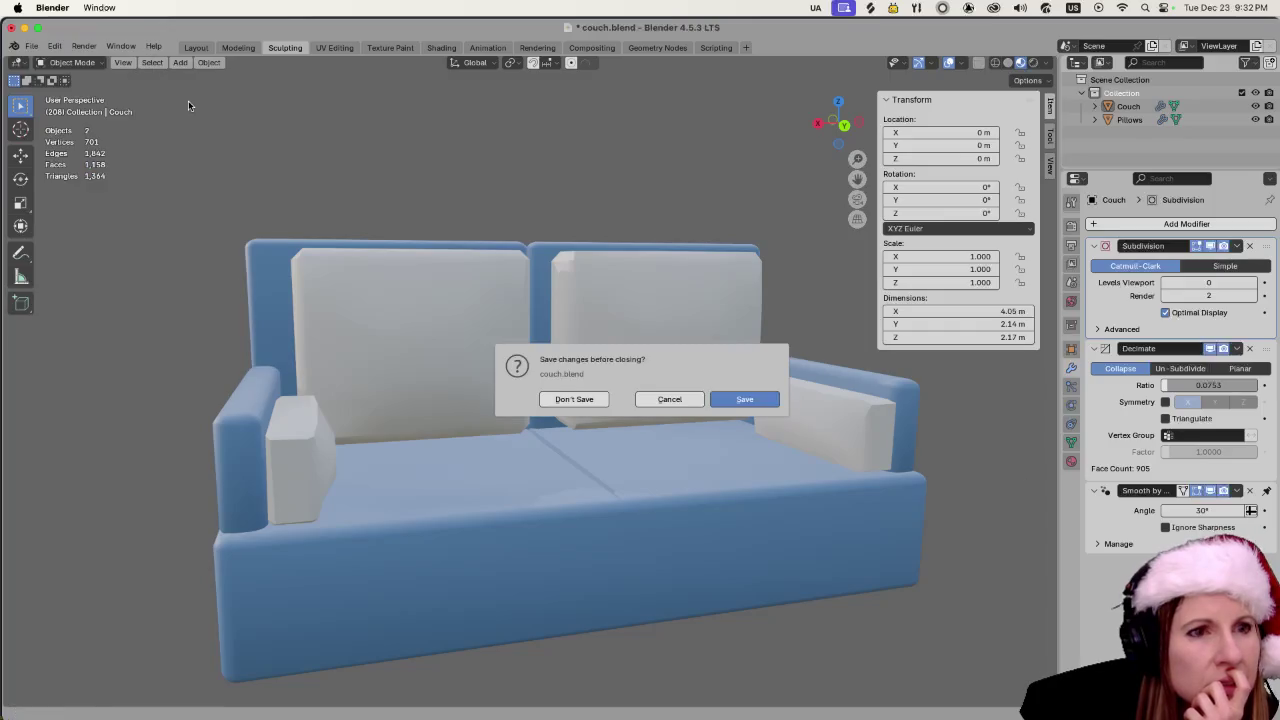
- Discard couch.blend changes to open lamp.blend, and select the lampshade
{"action": "left_click", "coordinate": [587, 401]}
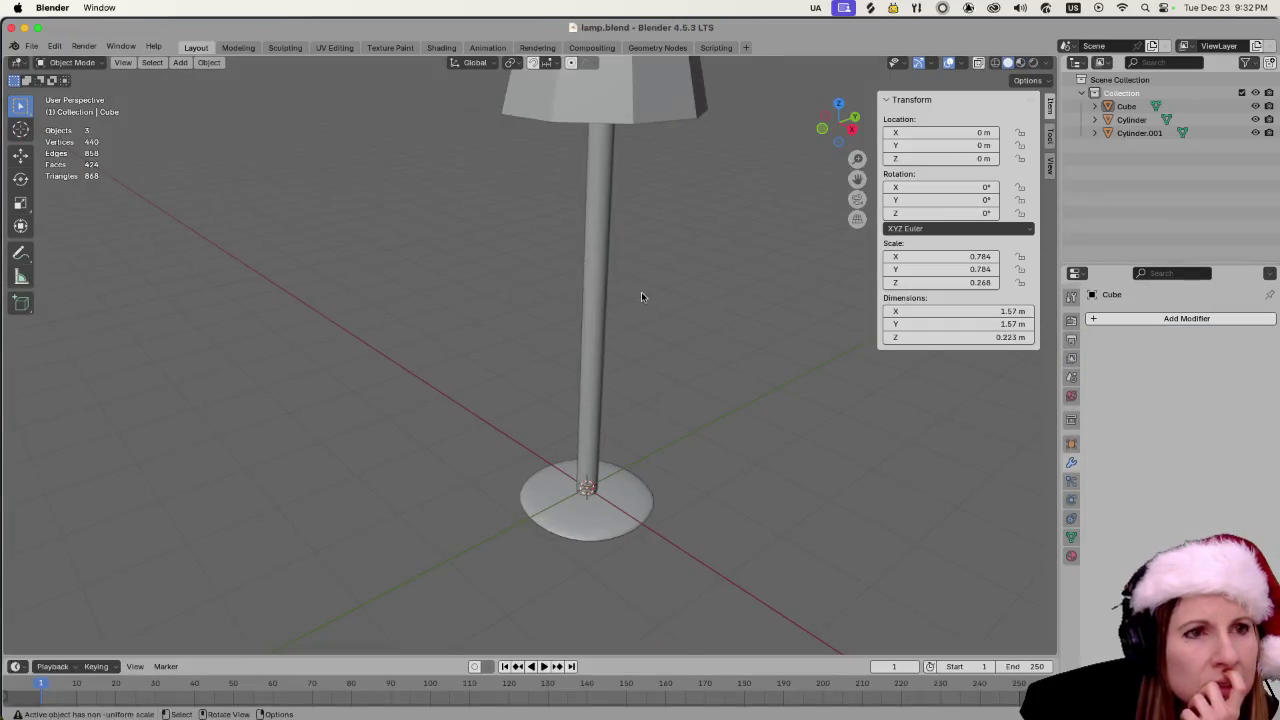
{"action": "scroll", "coordinate": [641, 296], "scroll_direction": "down", "scroll_amount": 4}
{"action": "left_click", "coordinate": [532, 207]}
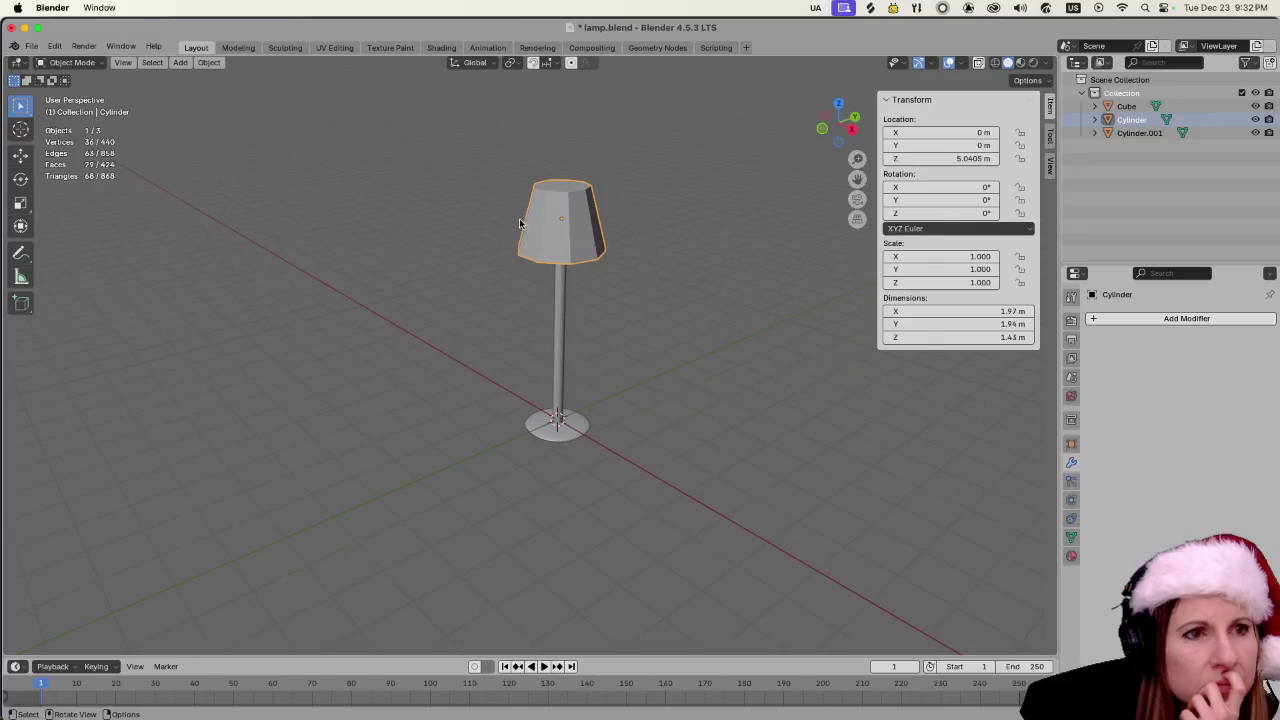
- Create a new lampshade material named 'shade', then select the lamp's pole
{"action": "left_click", "coordinate": [1071, 556]}
{"action": "left_click", "coordinate": [1113, 376]}
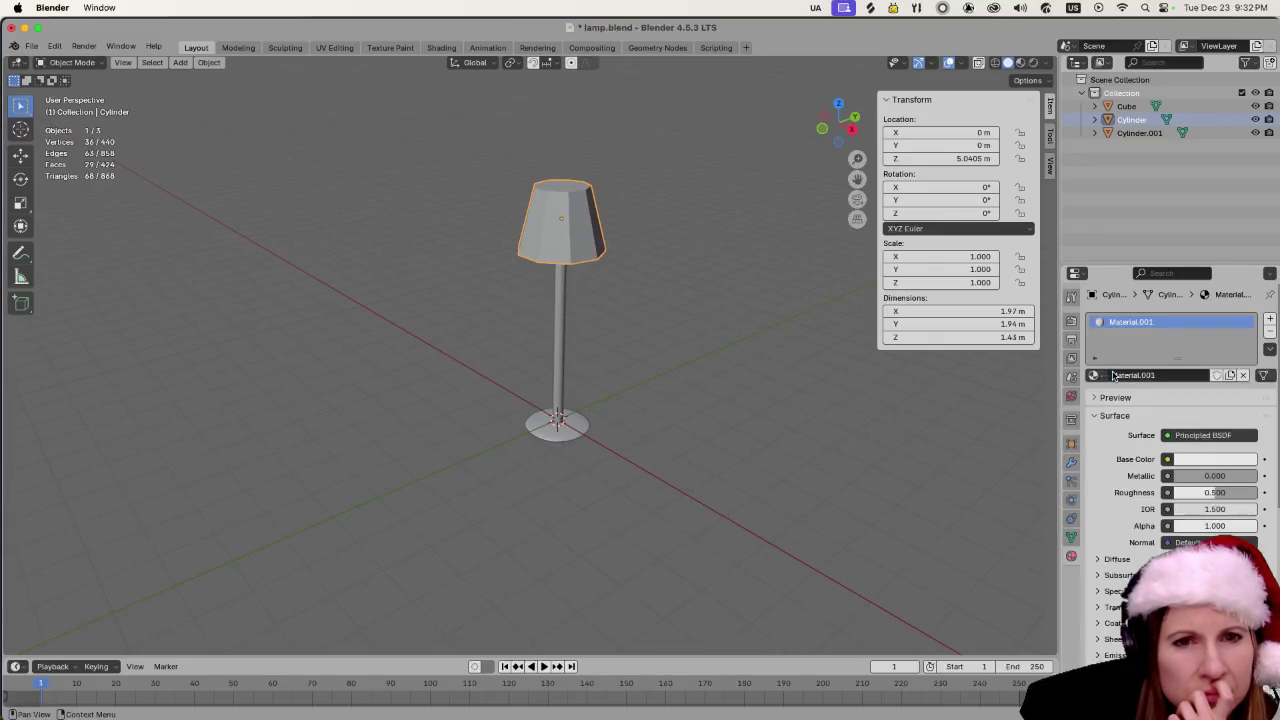
{"action": "double_click", "coordinate": [1151, 322]}
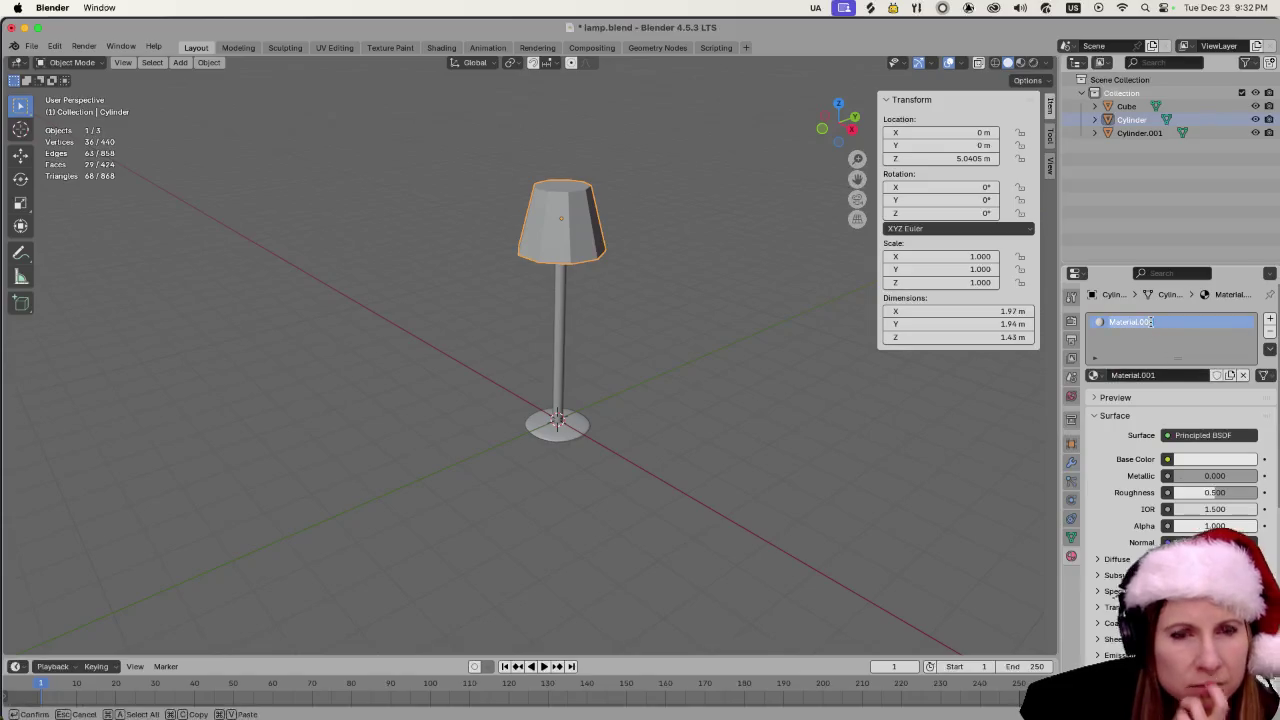
{"action": "type", "text": "shade"}
{"action": "key", "text": "Return"}
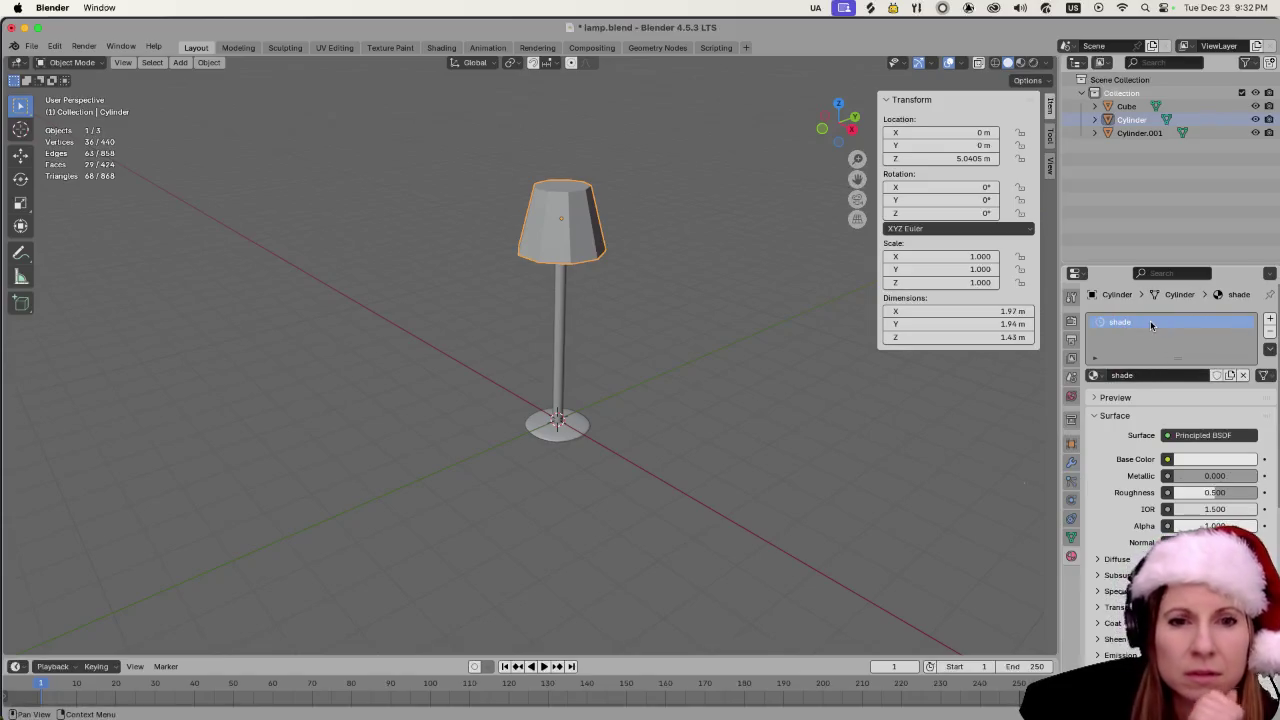
{"action": "scroll", "coordinate": [700, 453], "scroll_direction": "up", "scroll_amount": 3}
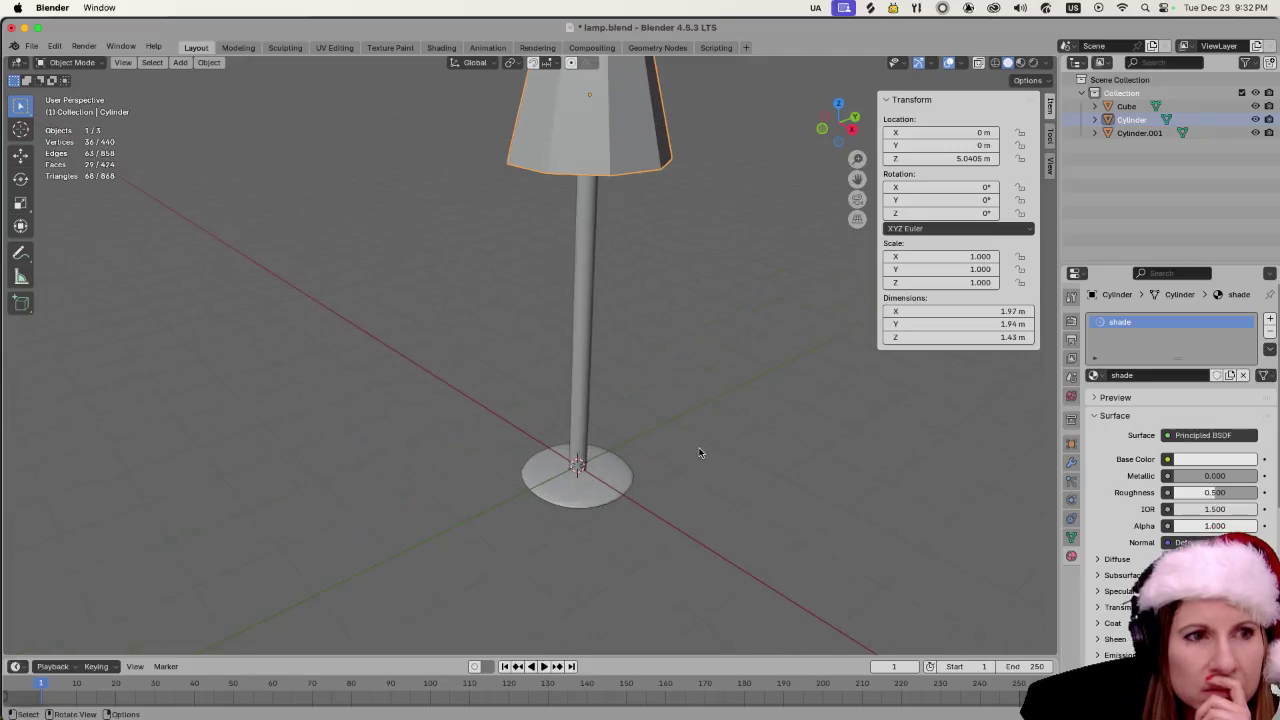
{"action": "left_click", "coordinate": [582, 368]}
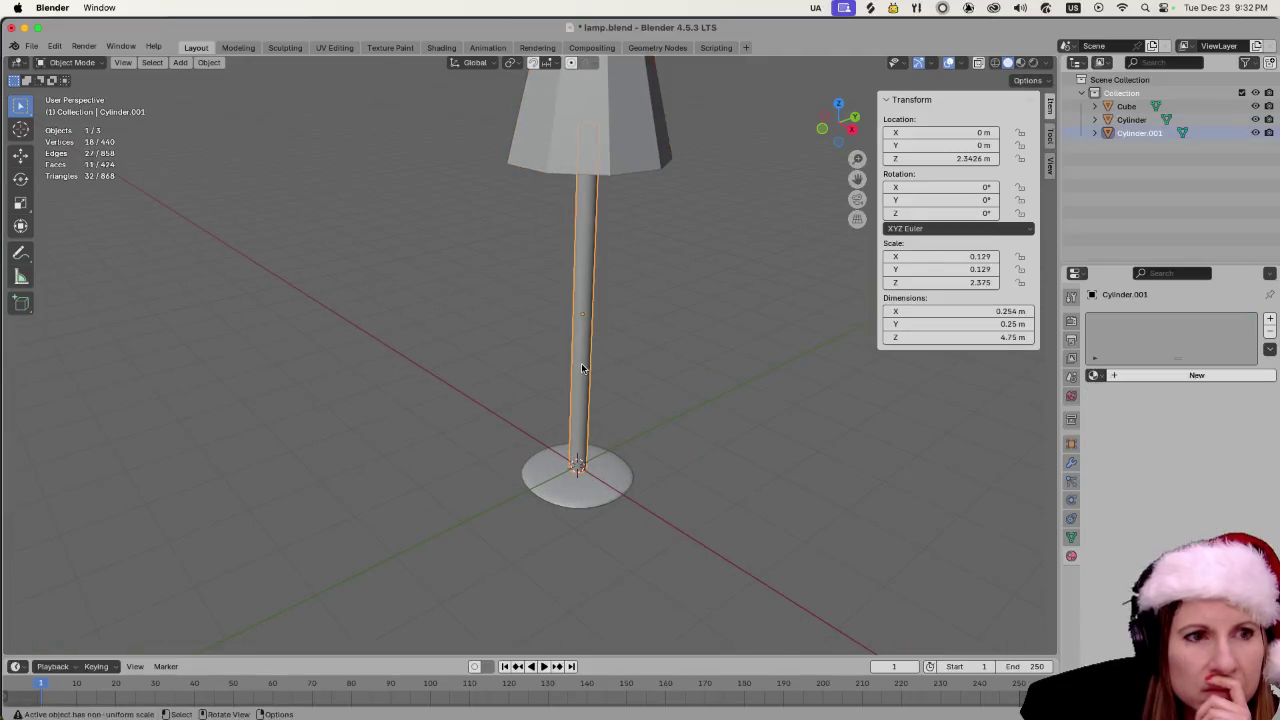
- Join the pole and round base into one object named 'post'
{"action": "left_click", "coordinate": [587, 488], "text": "shift"}
{"action": "key", "text": "ctrl+j"}
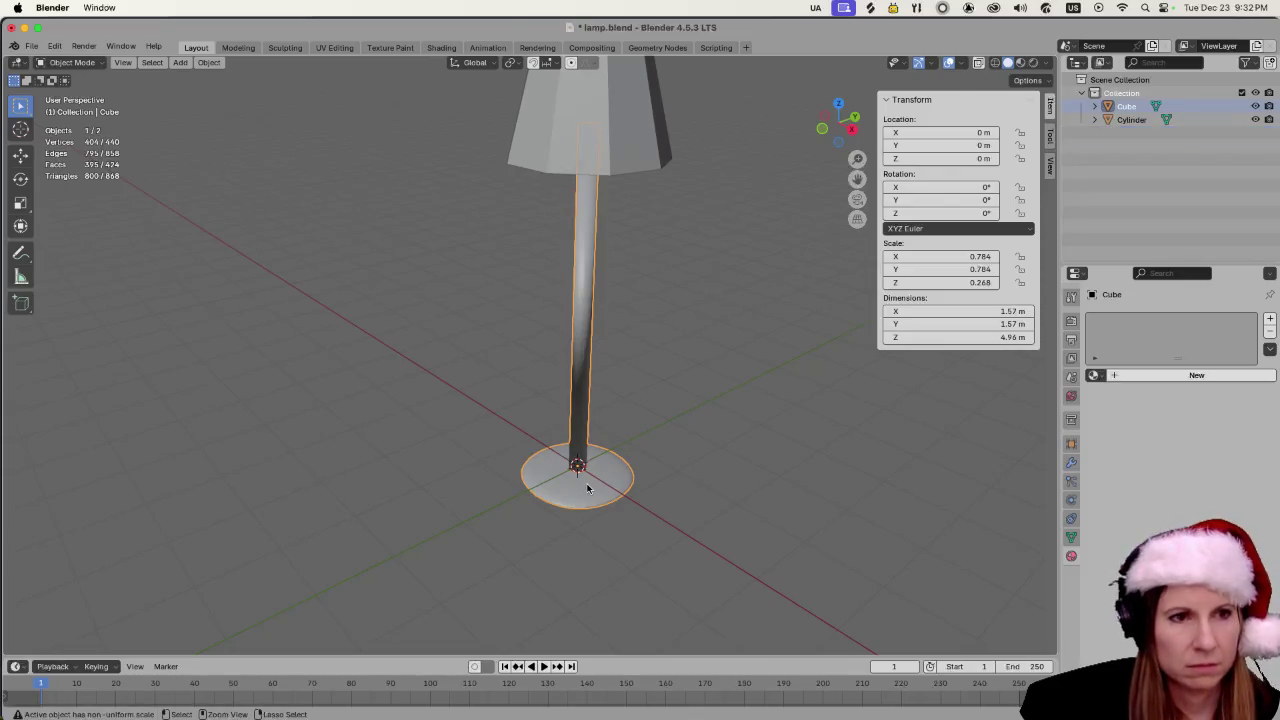
{"action": "double_click", "coordinate": [1134, 107]}
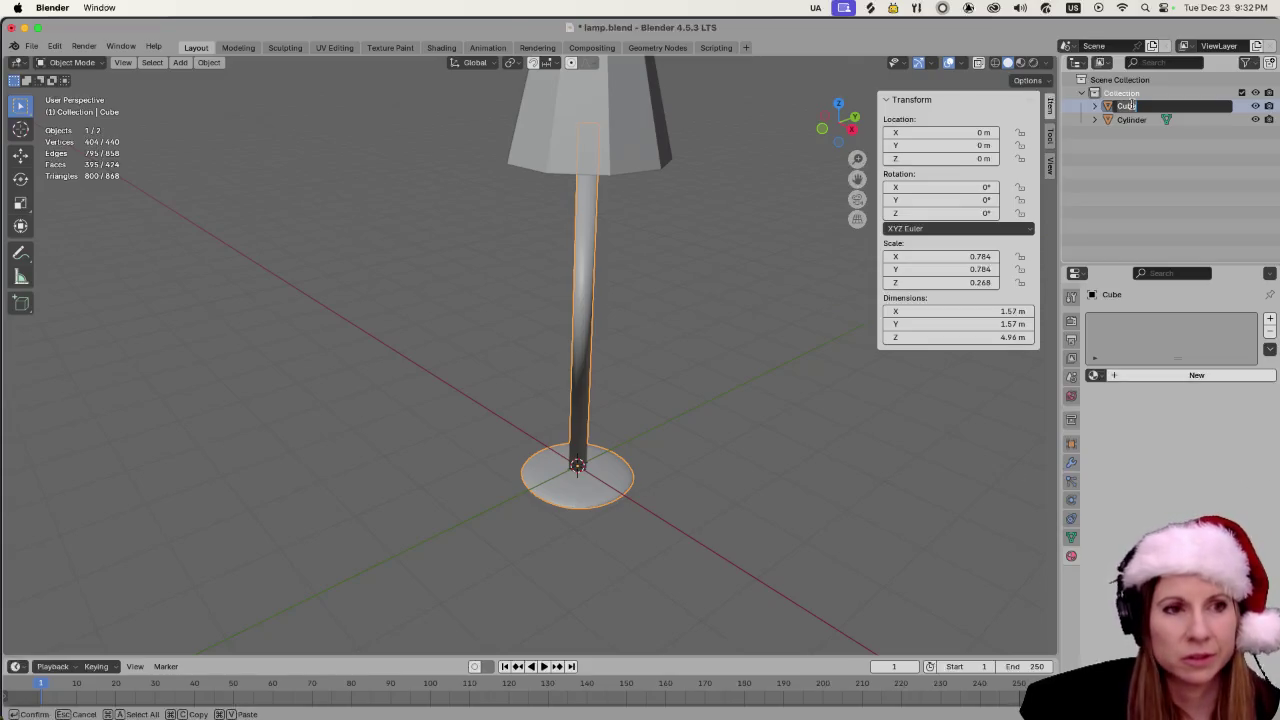
{"action": "type", "text": "pole"}
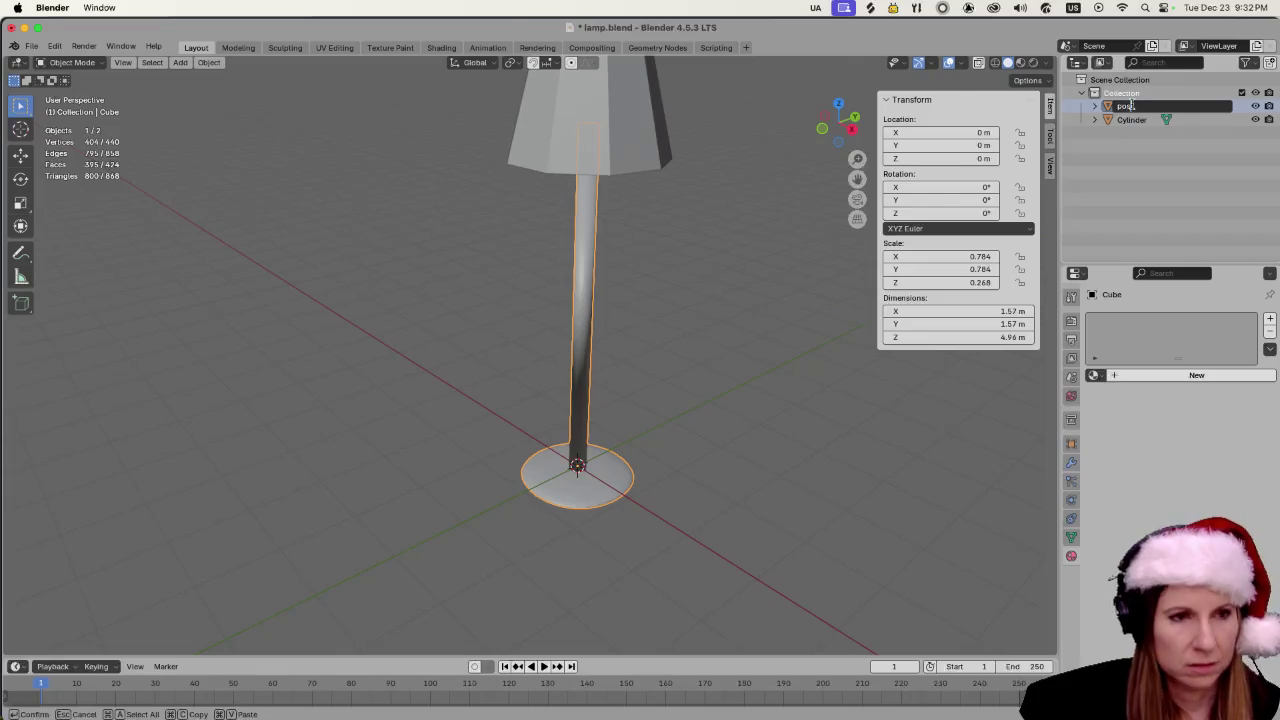
{"action": "key", "text": "Return"}
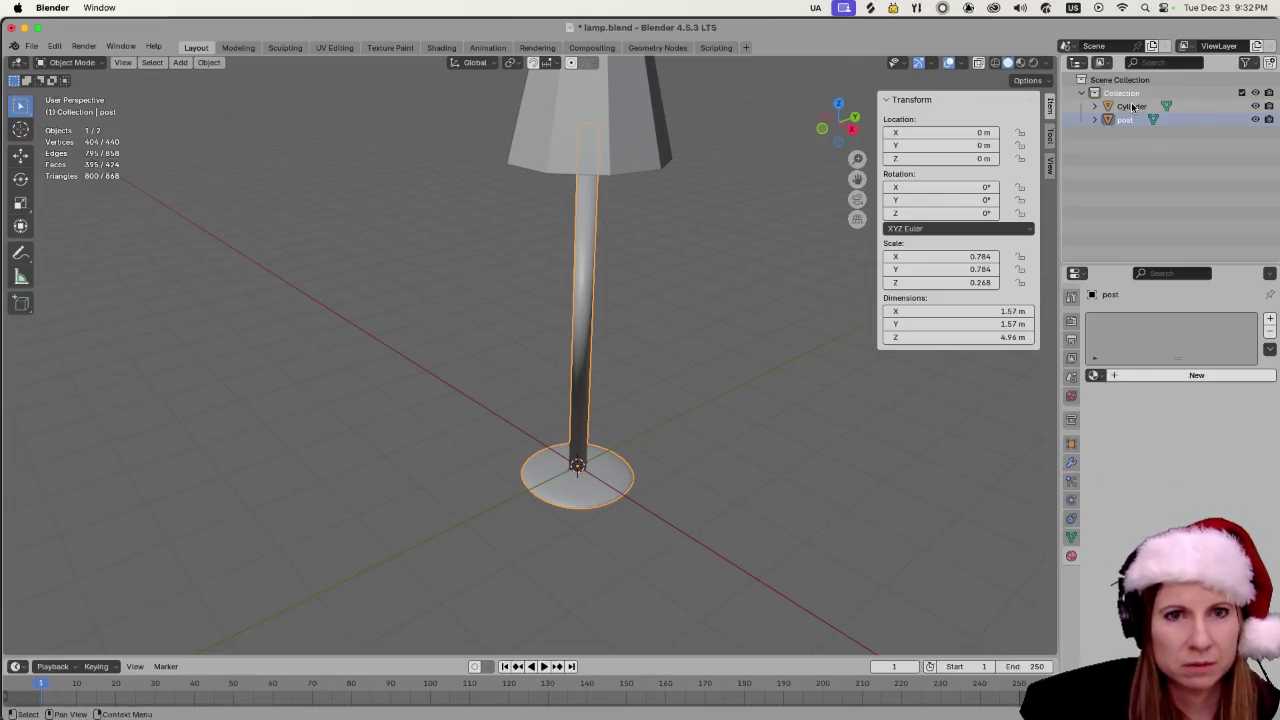
- Rename the lampshade object to 'shade' and clear the selection
{"action": "double_click", "coordinate": [1133, 107]}
{"action": "type", "text": "shad"}
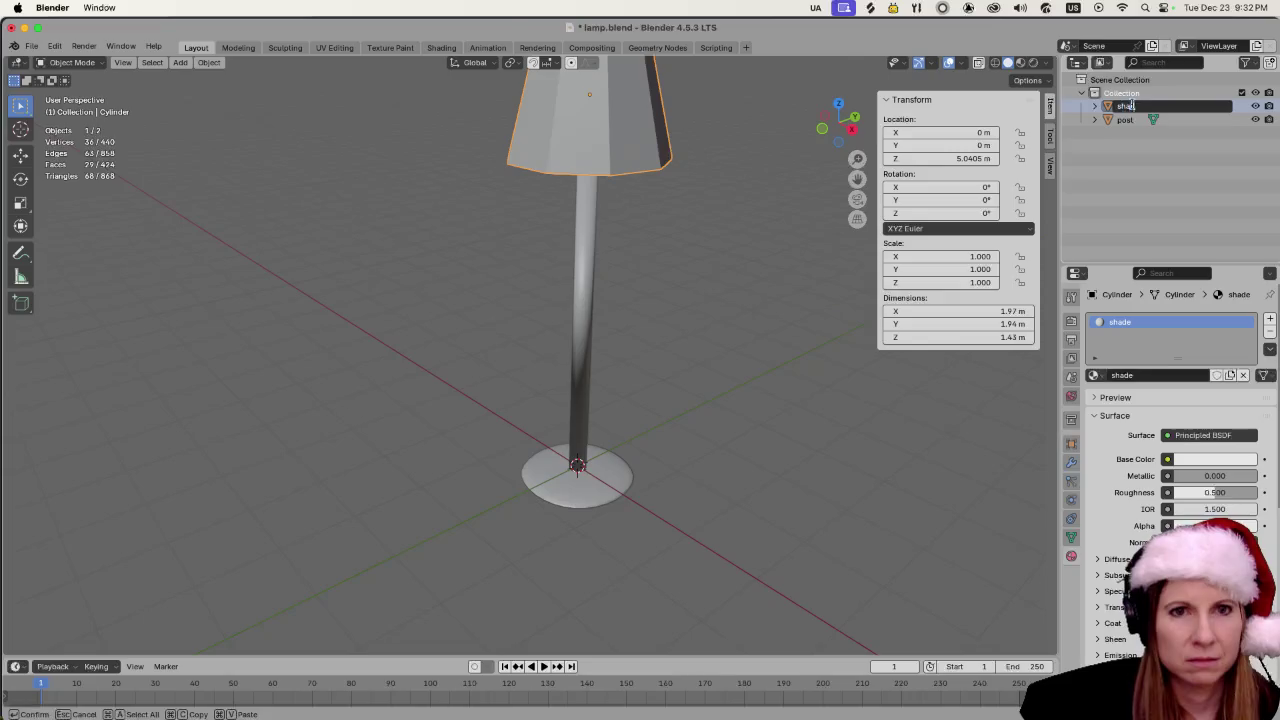
{"action": "type", "text": "e"}
{"action": "key", "text": "Return"}
{"action": "left_click", "coordinate": [856, 505]}
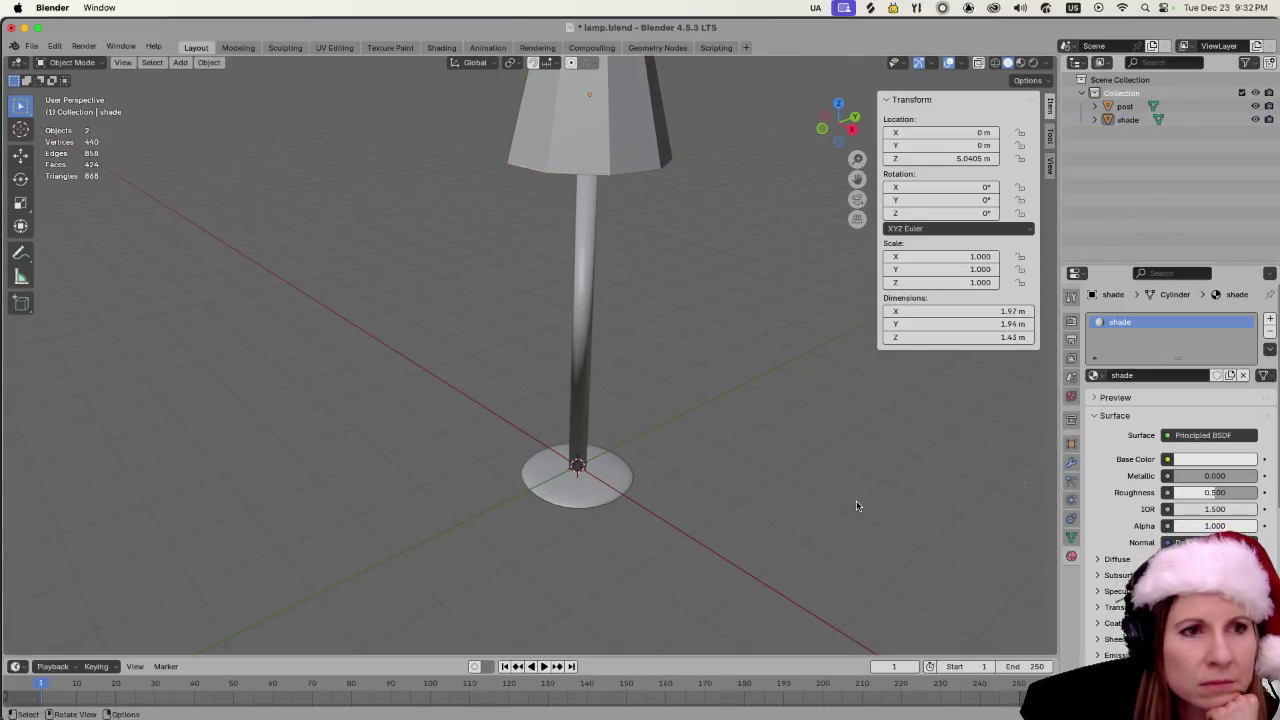
{"action": "left_click", "coordinate": [584, 345]}
{"action": "left_click", "coordinate": [772, 347]}
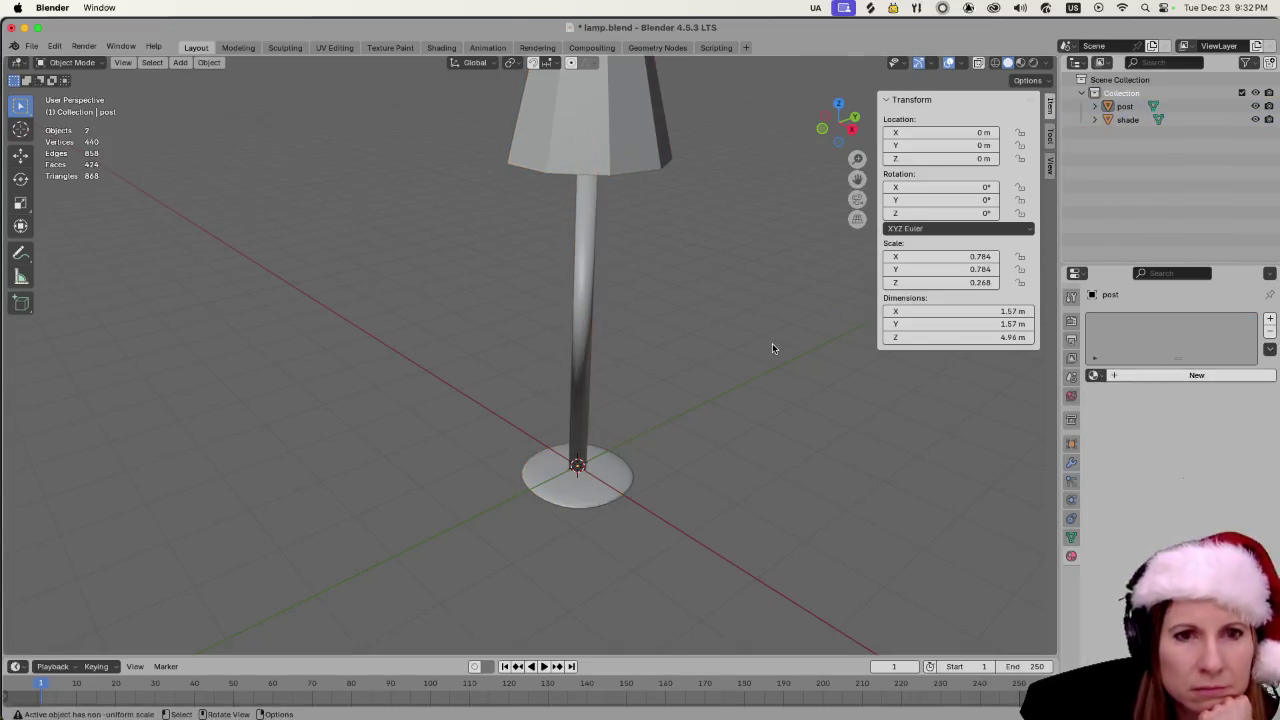
{"action": "scroll", "coordinate": [783, 416], "scroll_direction": "down", "scroll_amount": 2}
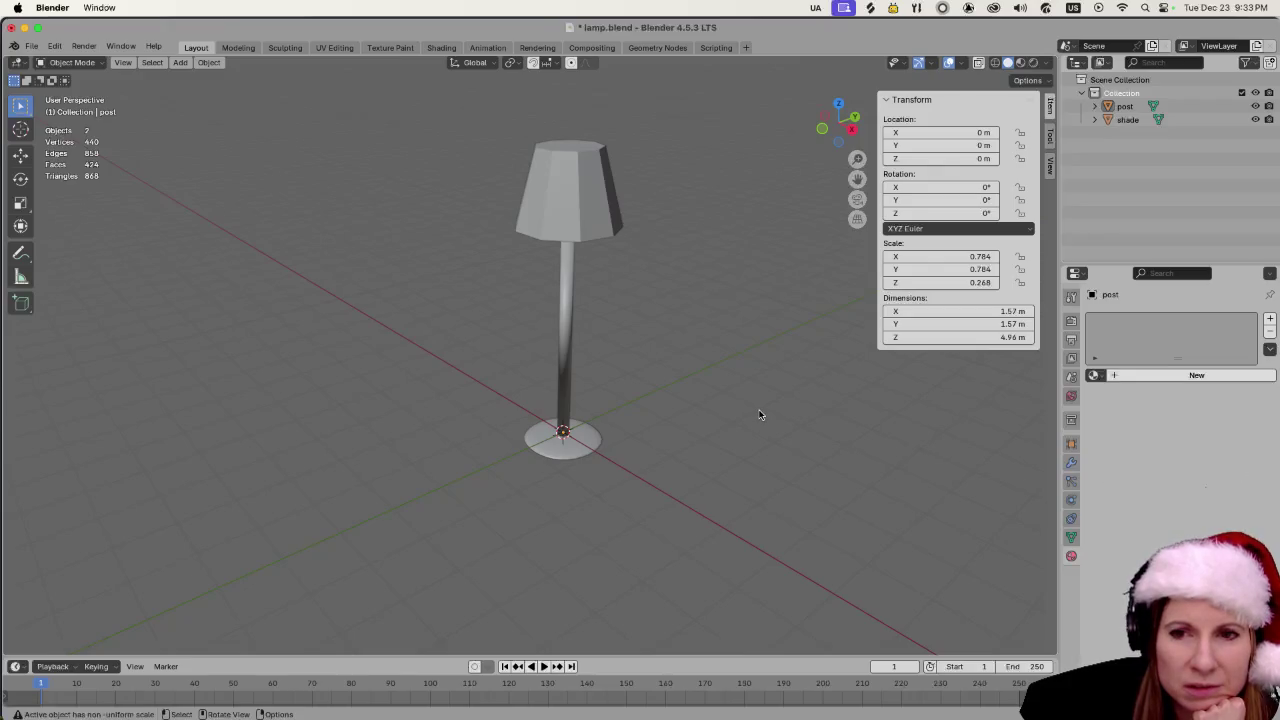
{"action": "left_click_drag", "start_coordinate": [701, 480], "coordinate": [719, 477]}
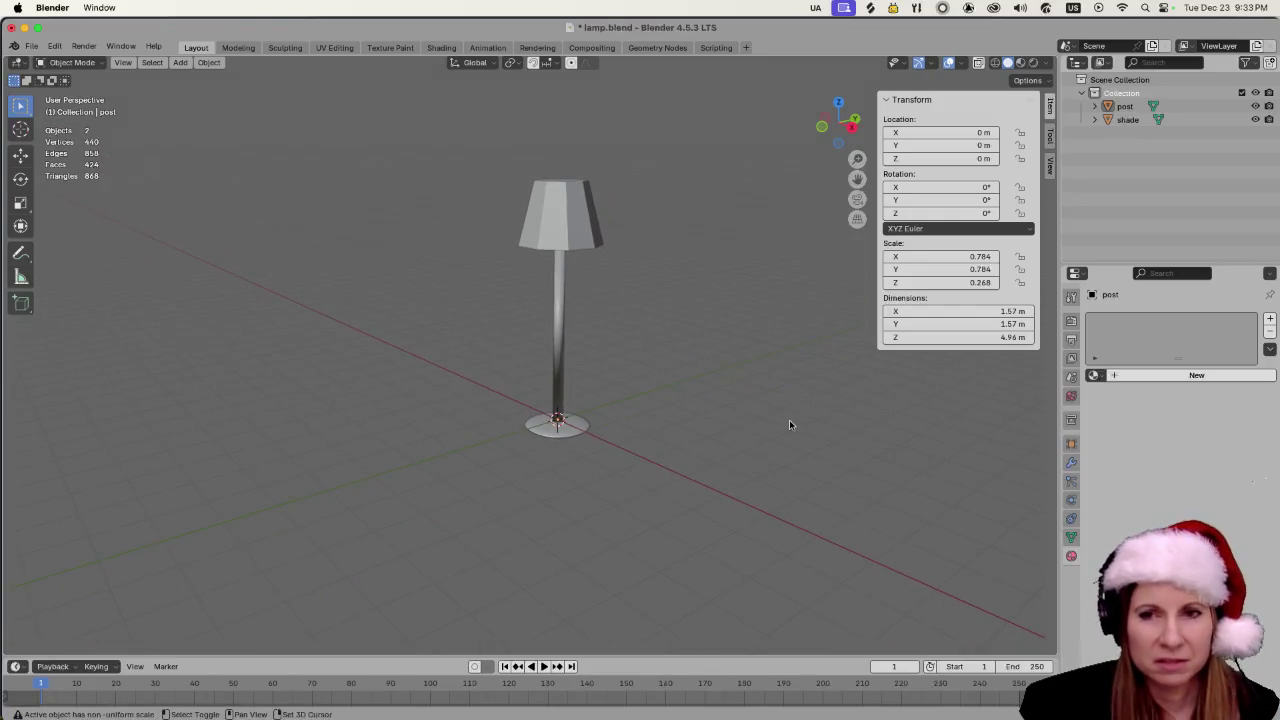
{"action": "scroll", "coordinate": [776, 496], "scroll_direction": "down", "scroll_amount": 5}
{"action": "scroll", "coordinate": [690, 477], "scroll_direction": "up", "scroll_amount": 3}
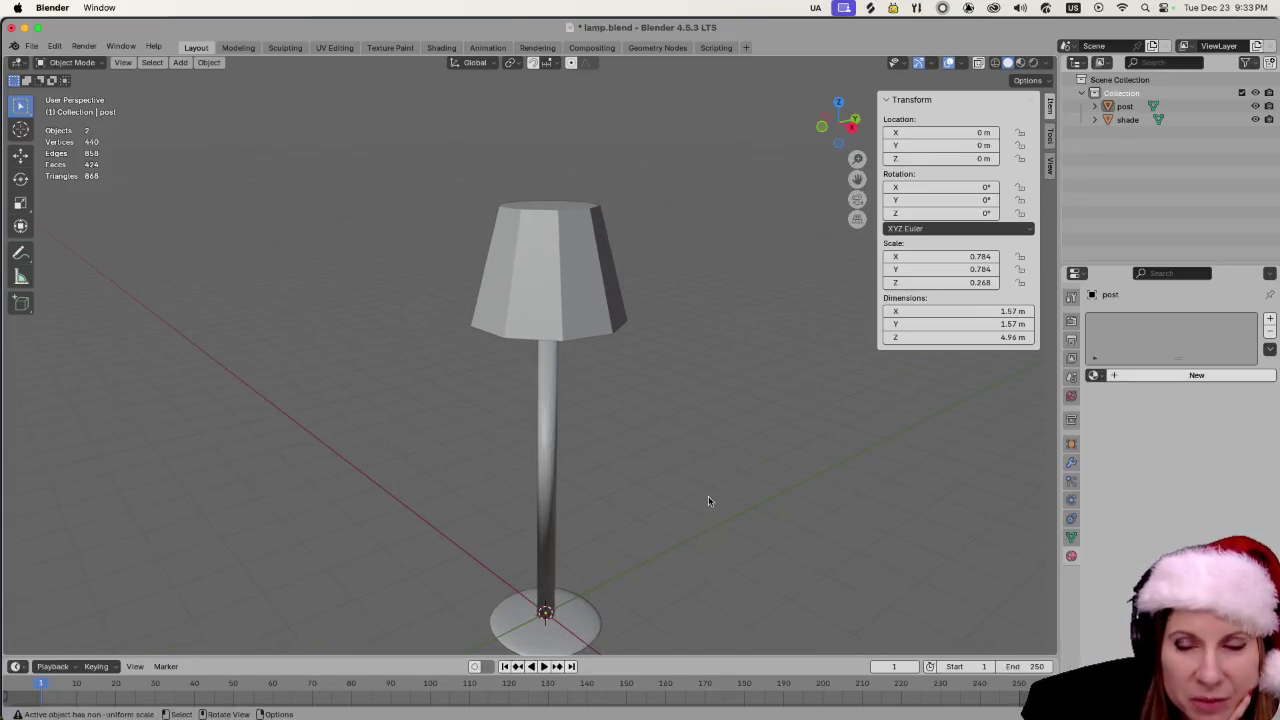
{"action": "scroll", "coordinate": [707, 498], "scroll_direction": "down", "scroll_amount": 2}
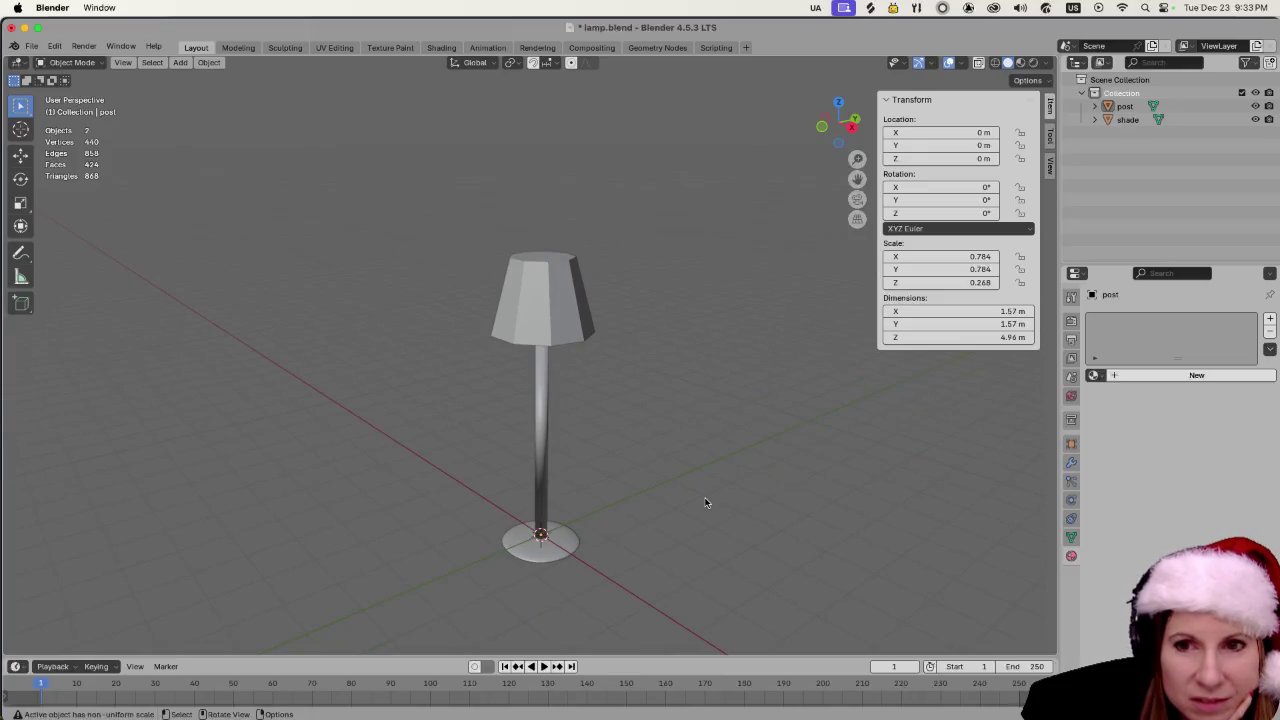
{"action": "scroll", "coordinate": [705, 502], "scroll_direction": "down", "scroll_amount": 3}
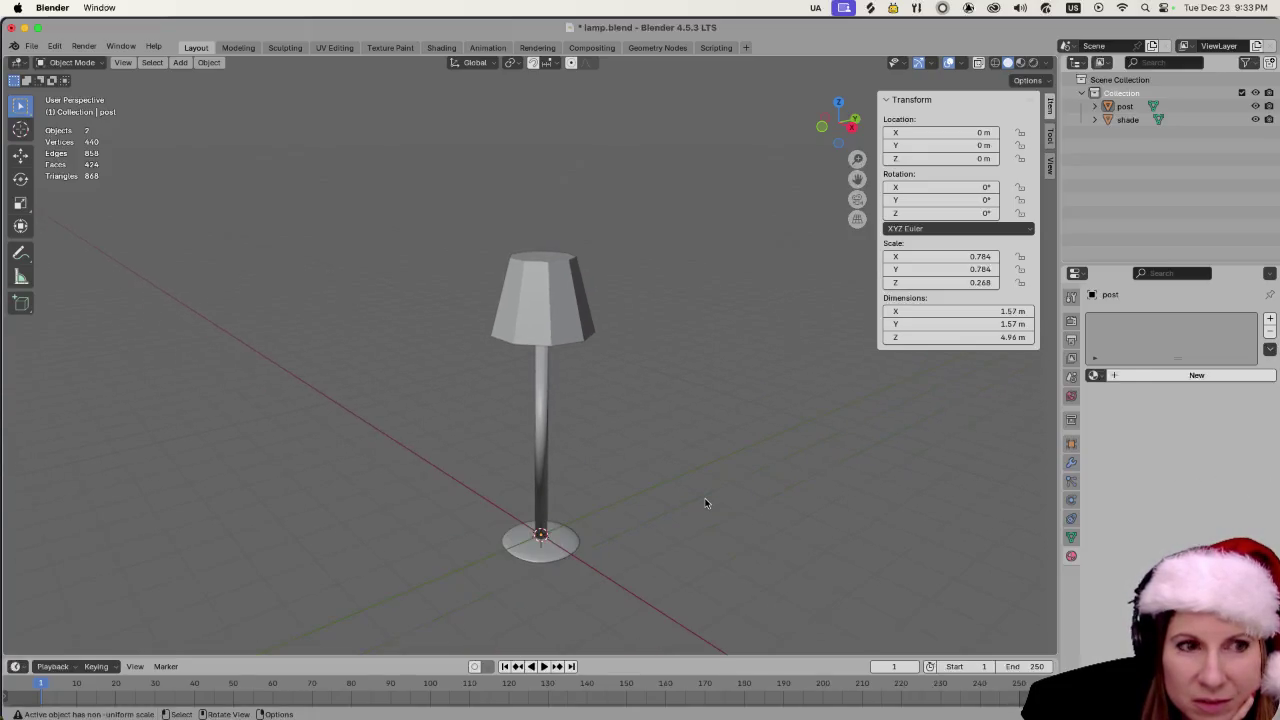
{"action": "scroll", "coordinate": [700, 484], "scroll_direction": "up", "scroll_amount": 3}
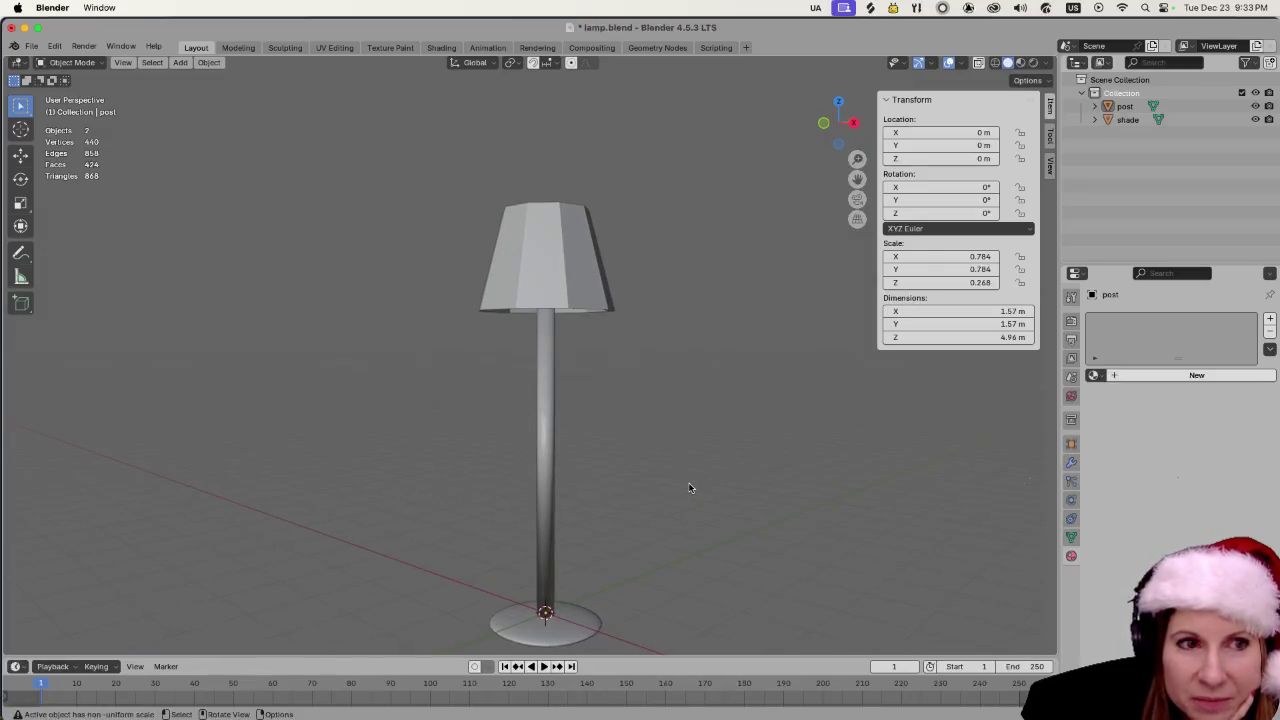
{"action": "scroll", "coordinate": [686, 482], "scroll_direction": "down", "scroll_amount": 3}
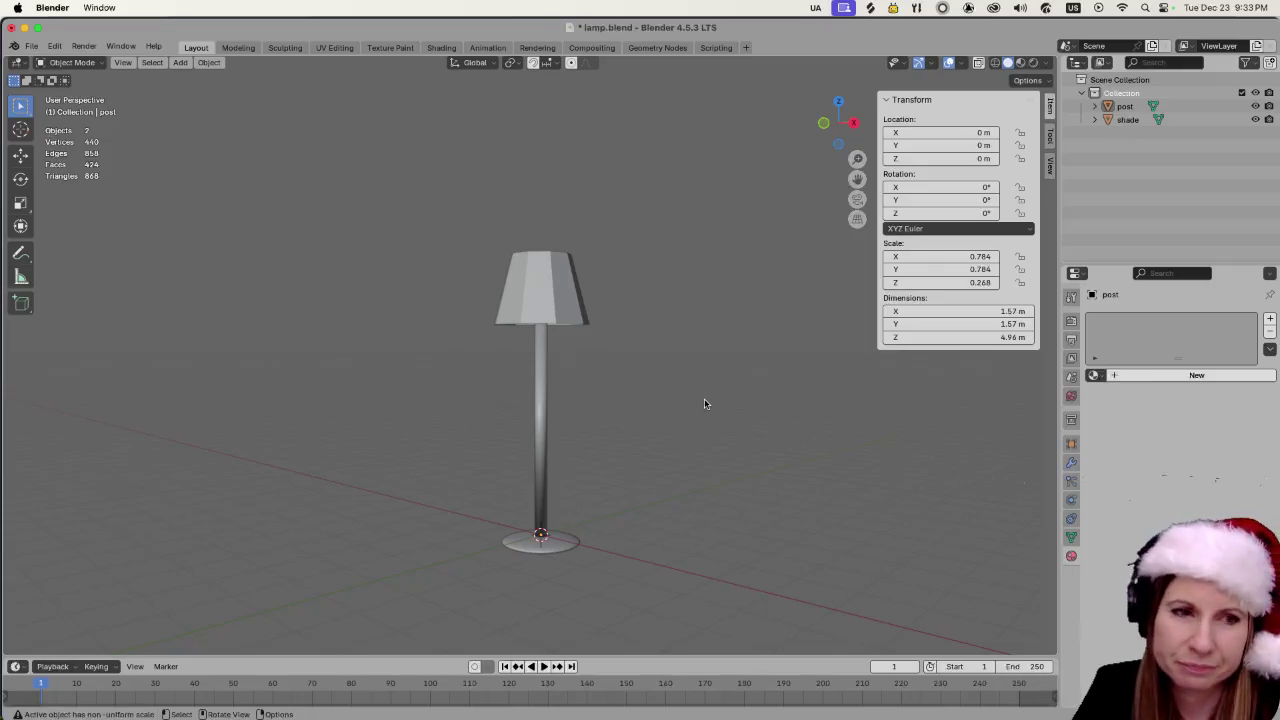
{"action": "mouse_move", "coordinate": [12, 712]}
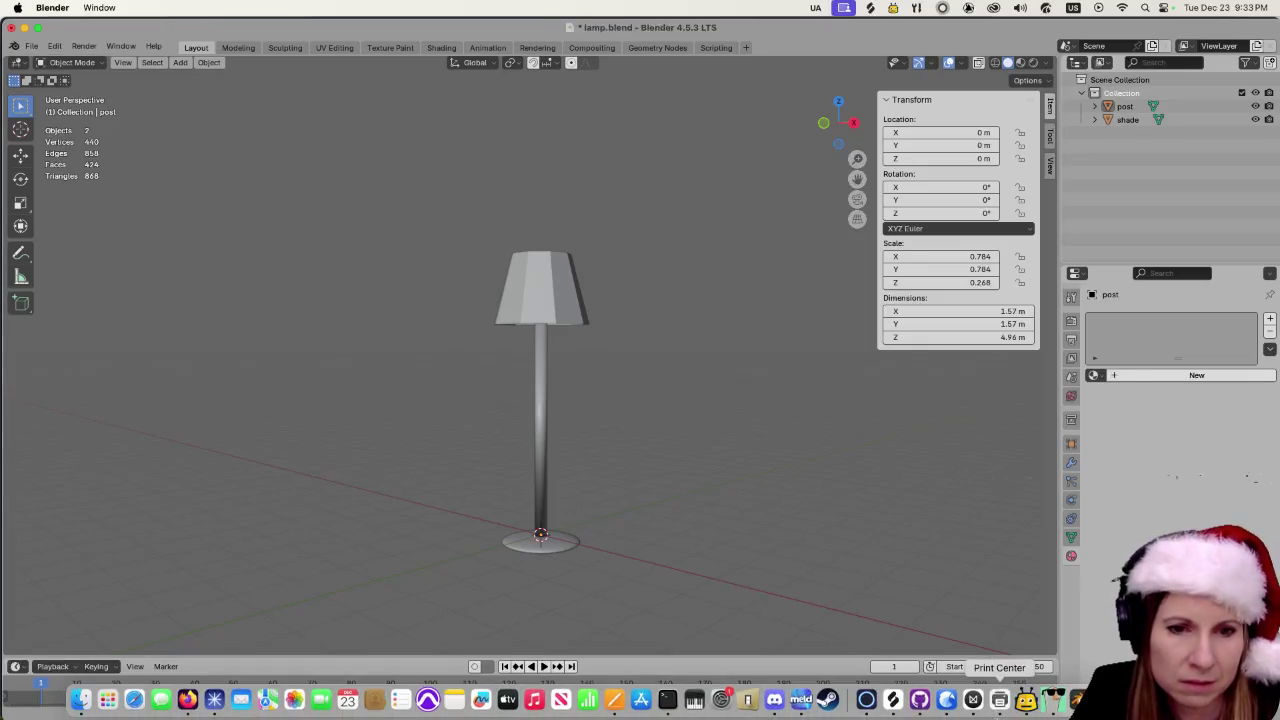
- Back in Godot, orbit and zoom around the couch, then select the CSGBox3D room box
{"action": "key", "text": "super+Tab"}
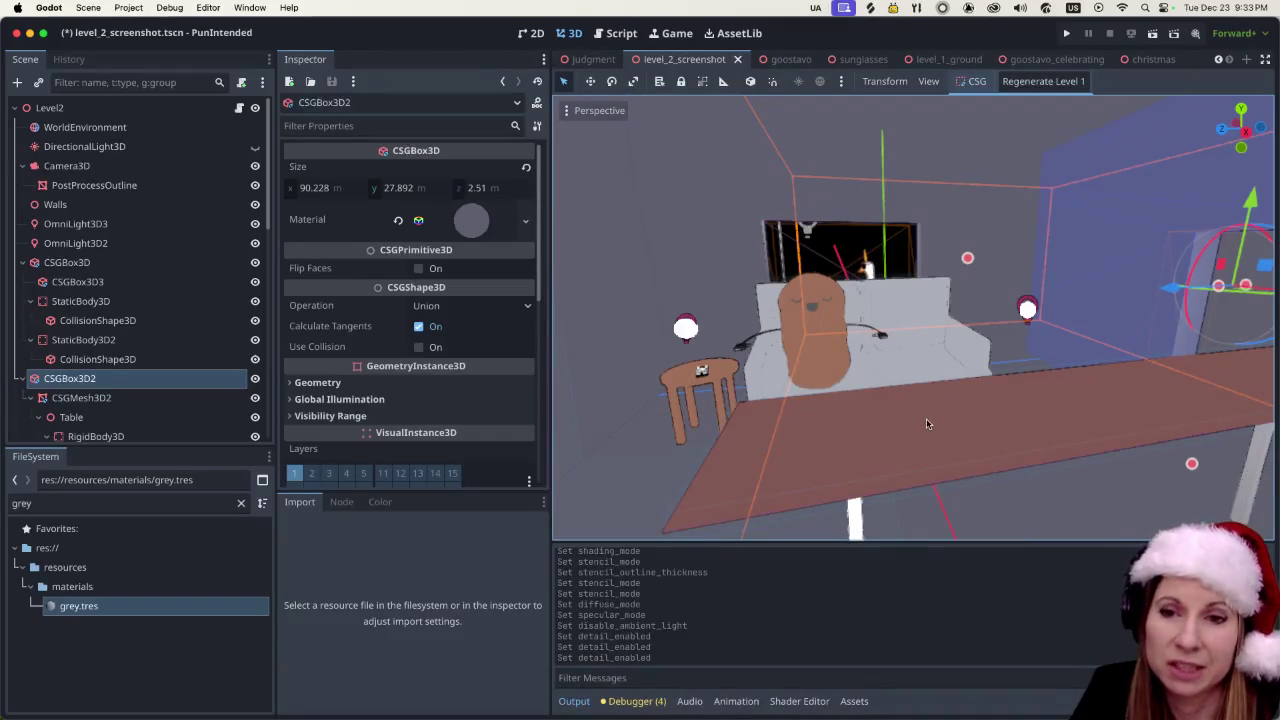
{"action": "scroll", "coordinate": [957, 393], "scroll_direction": "down", "scroll_amount": 1}
{"action": "scroll", "coordinate": [957, 393], "scroll_direction": "up", "scroll_amount": 2}
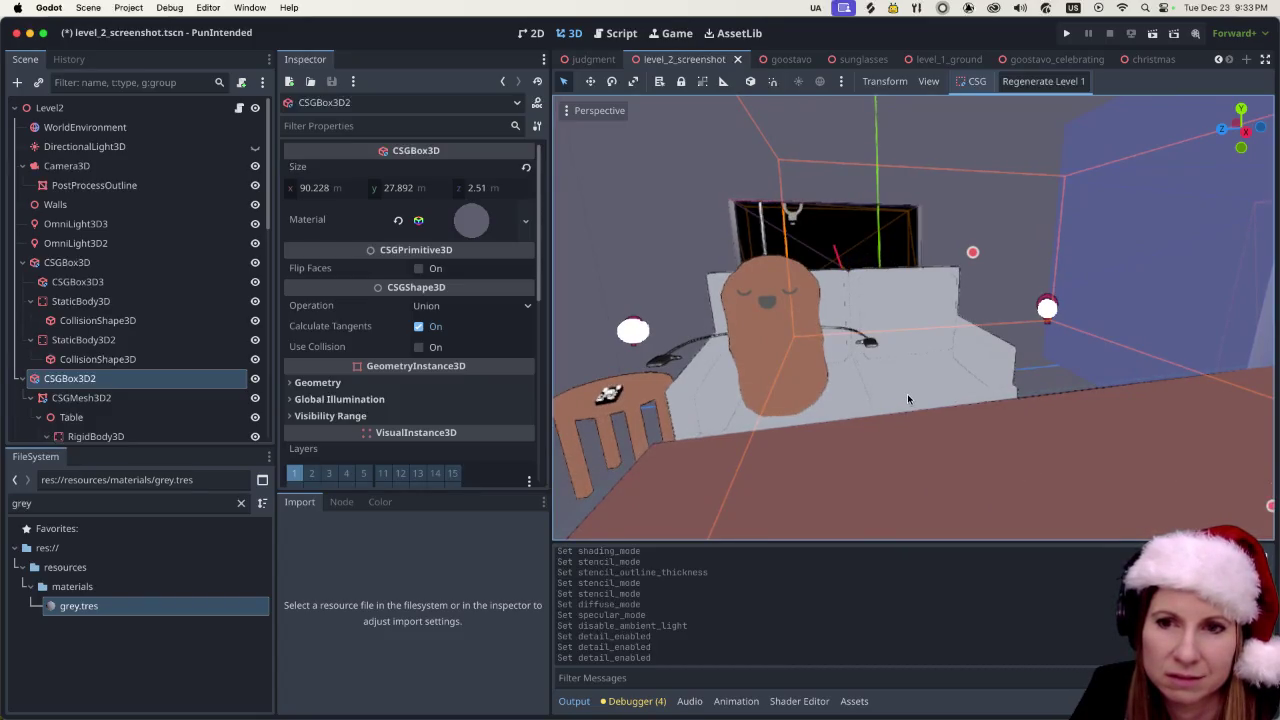
{"action": "scroll", "coordinate": [891, 391], "scroll_direction": "left", "scroll_amount": 5}
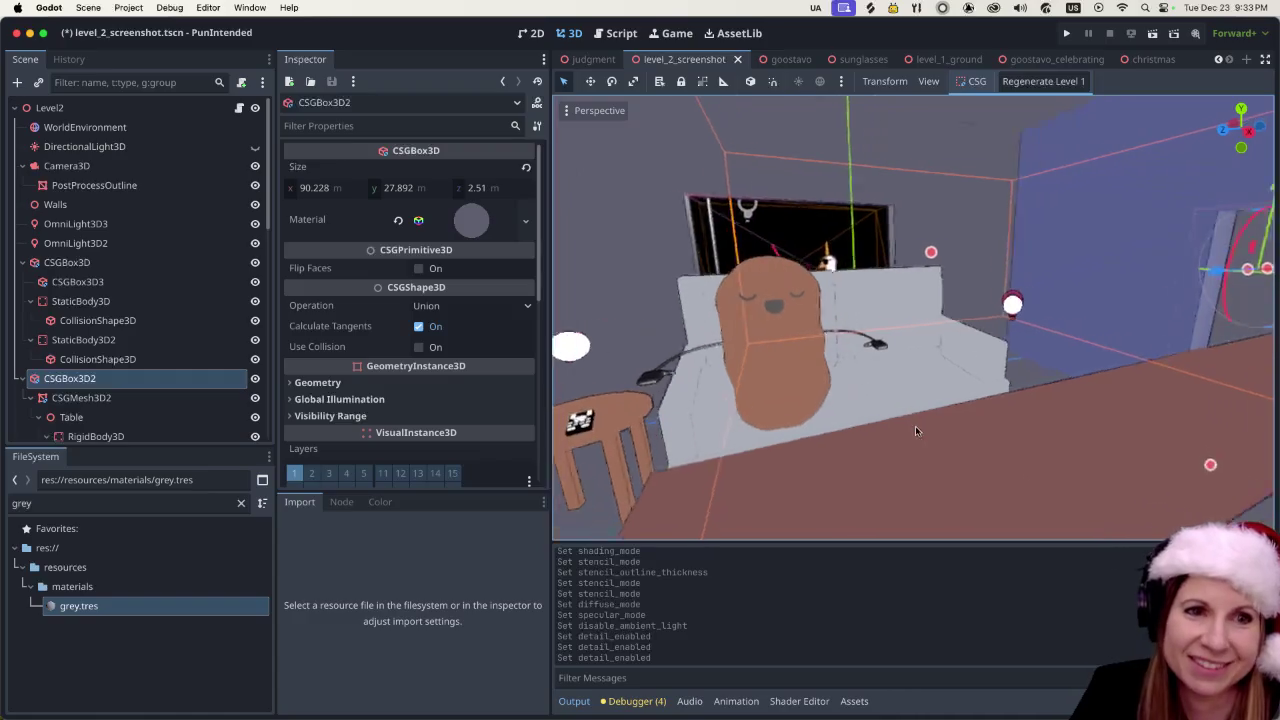
{"action": "scroll", "coordinate": [933, 376], "scroll_direction": "down", "scroll_amount": 5}
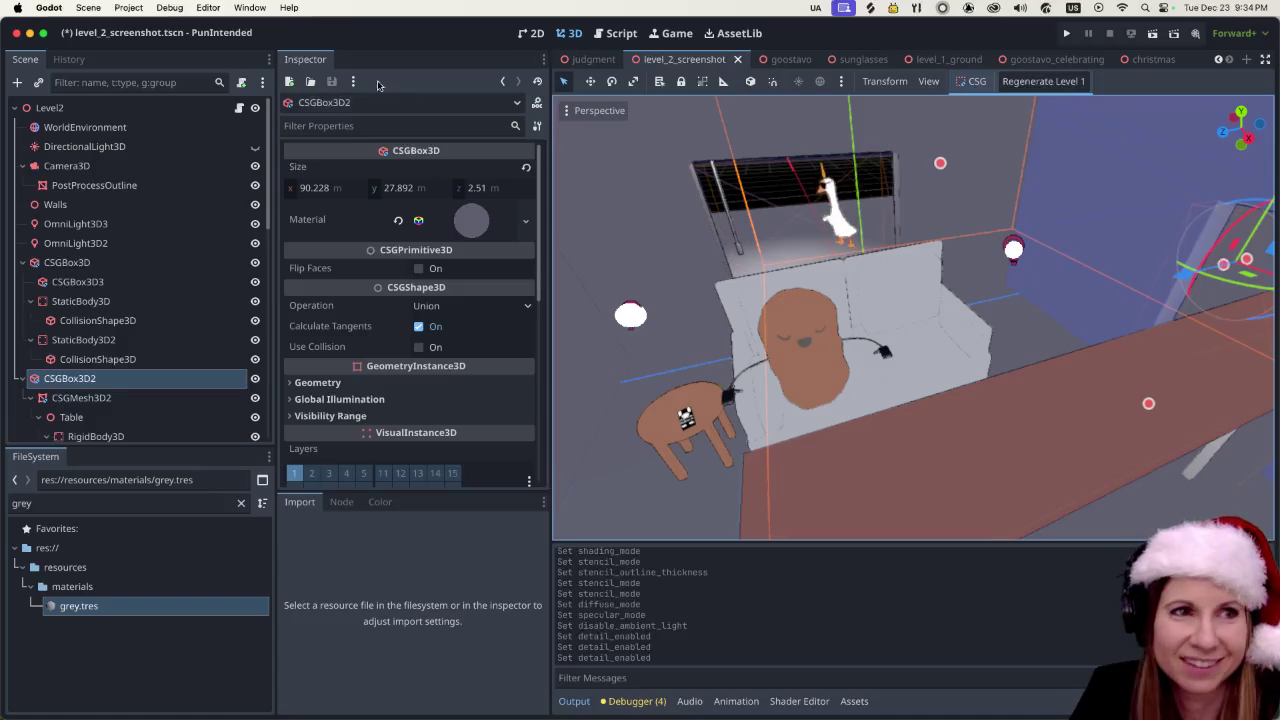
{"action": "scroll", "coordinate": [1011, 263], "scroll_direction": "down", "scroll_amount": 5}
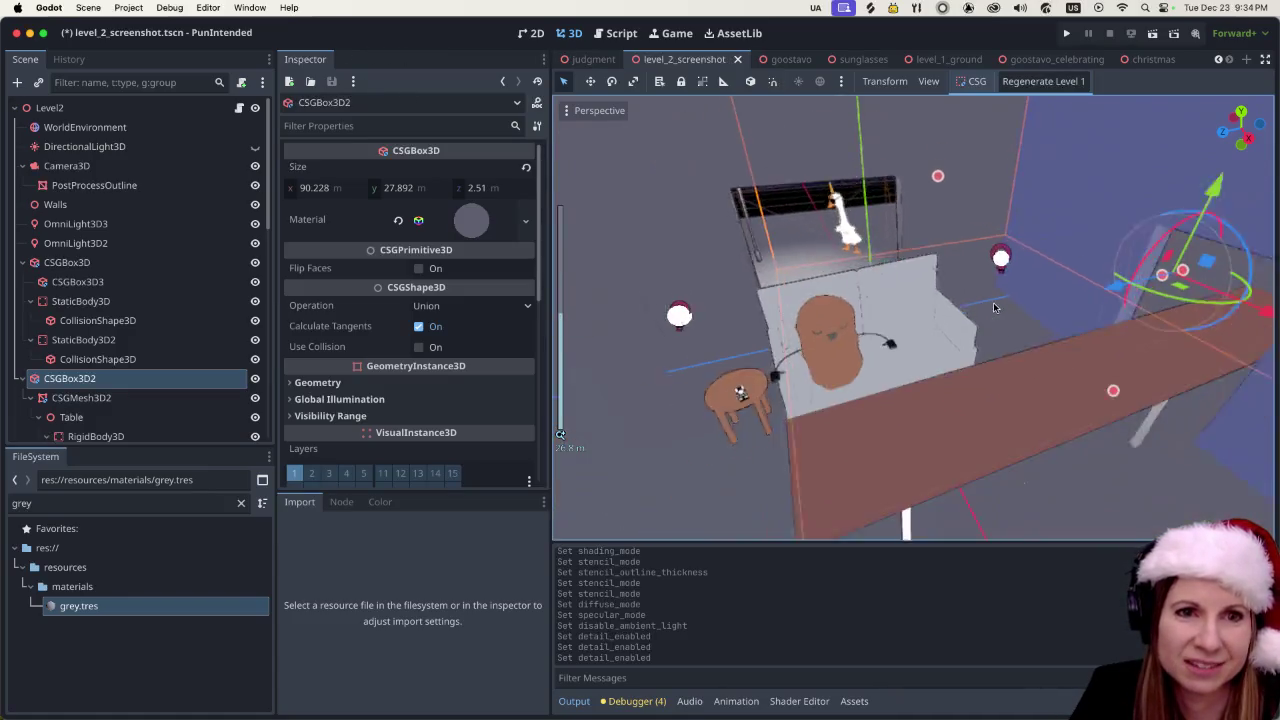
{"action": "scroll", "coordinate": [990, 313], "scroll_direction": "up", "scroll_amount": 8}
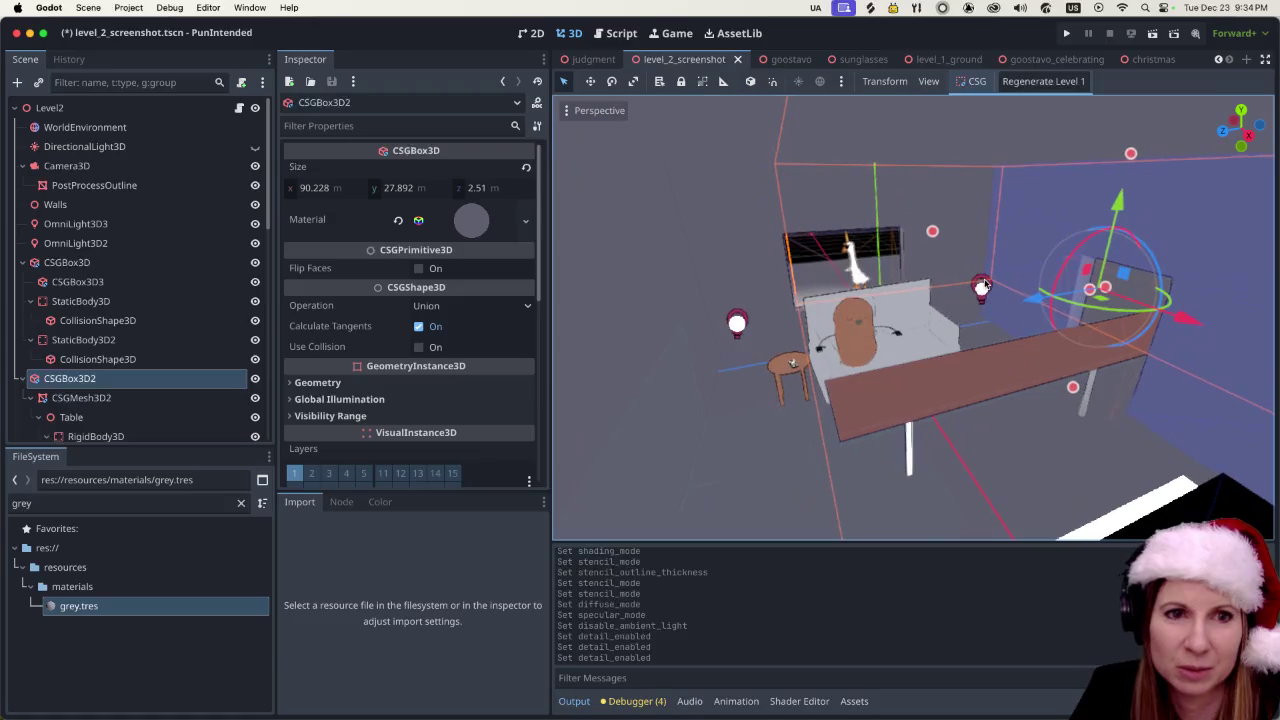
{"action": "scroll", "coordinate": [996, 314], "scroll_direction": "down", "scroll_amount": 2}
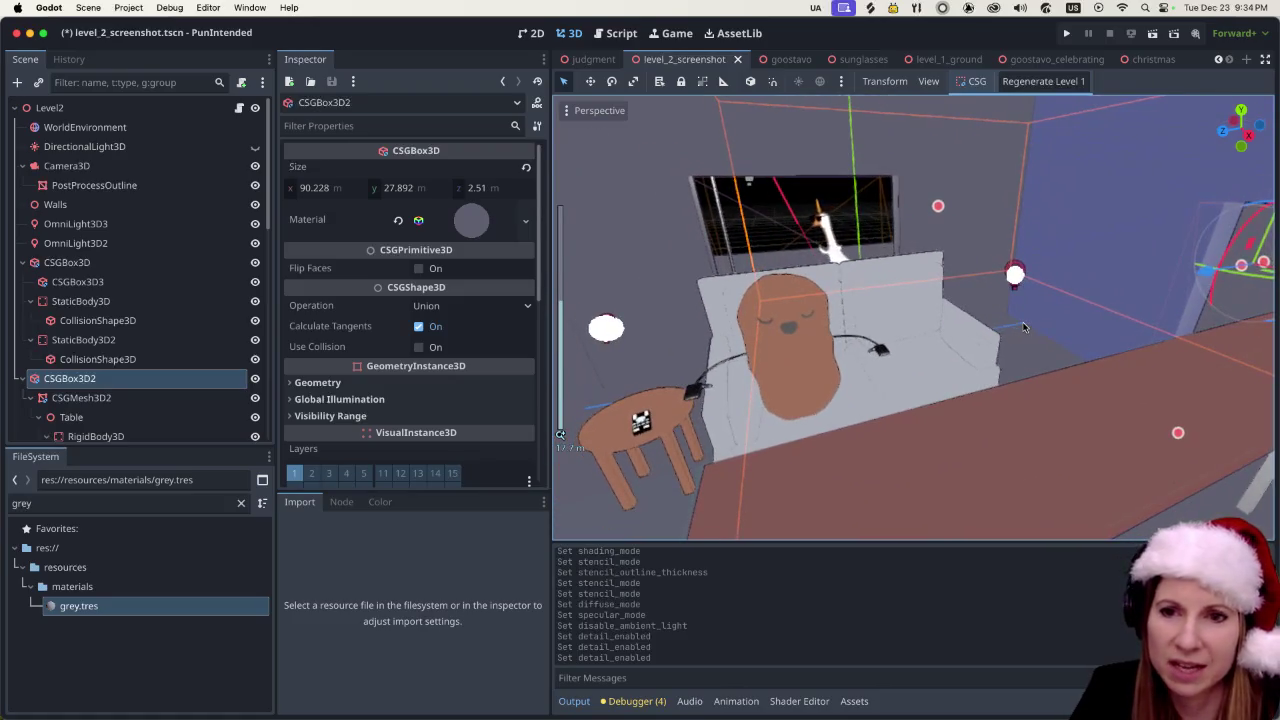
{"action": "left_click", "coordinate": [1023, 327]}
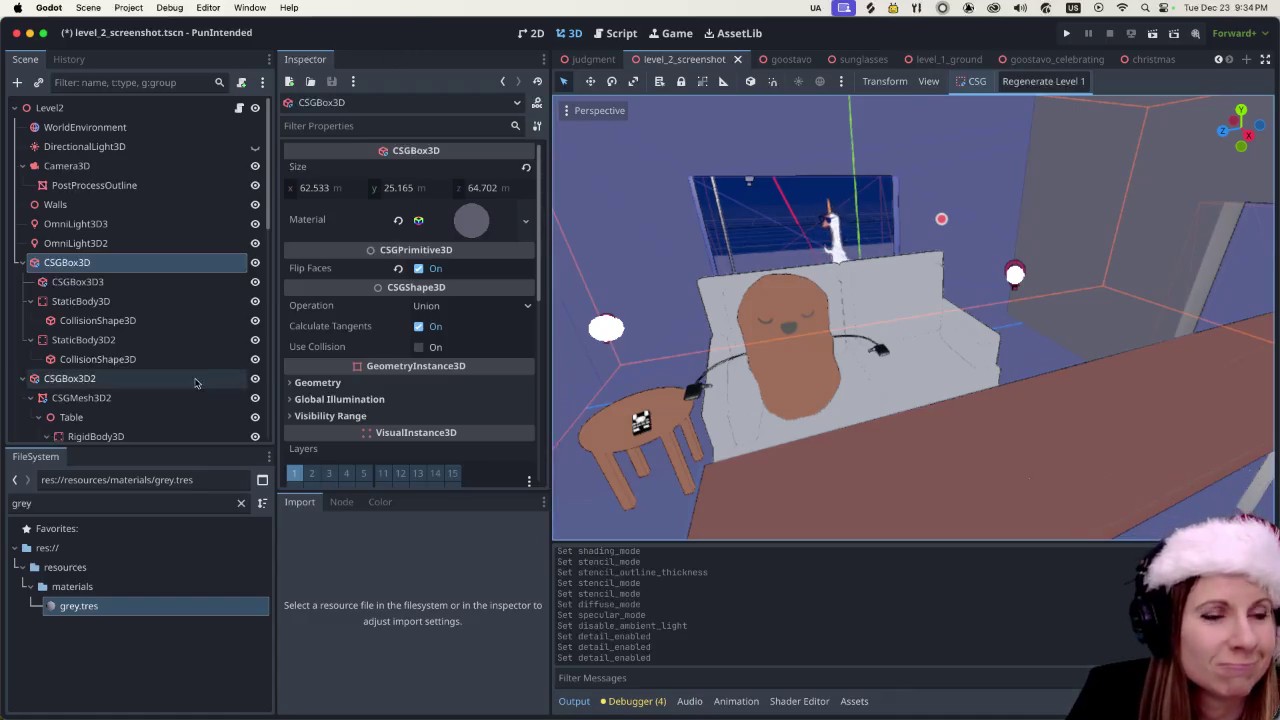
{"action": "scroll", "coordinate": [196, 383], "scroll_direction": "down", "scroll_amount": 15}
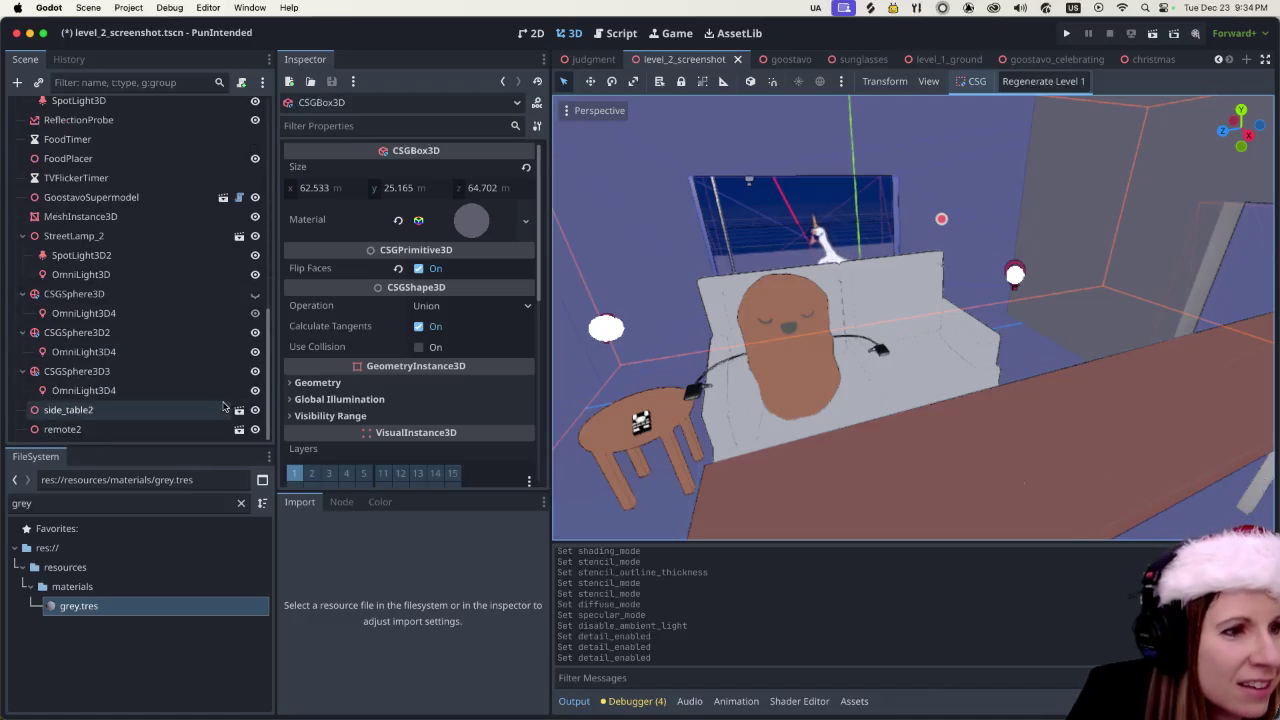
{"action": "scroll", "coordinate": [205, 362], "scroll_direction": "up", "scroll_amount": 15}
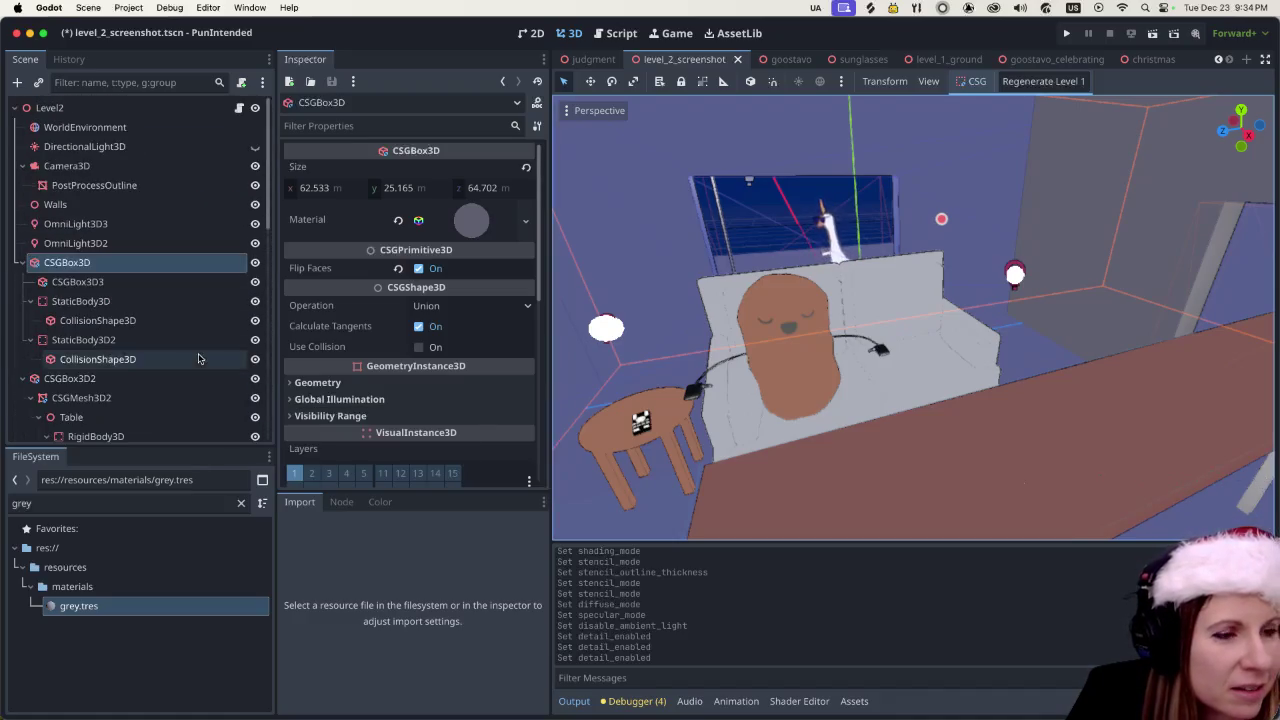
- Run GooseControl's Export All Models for Blender, then return to the Godot editor
{"action": "mouse_move", "coordinate": [1000, 705]}
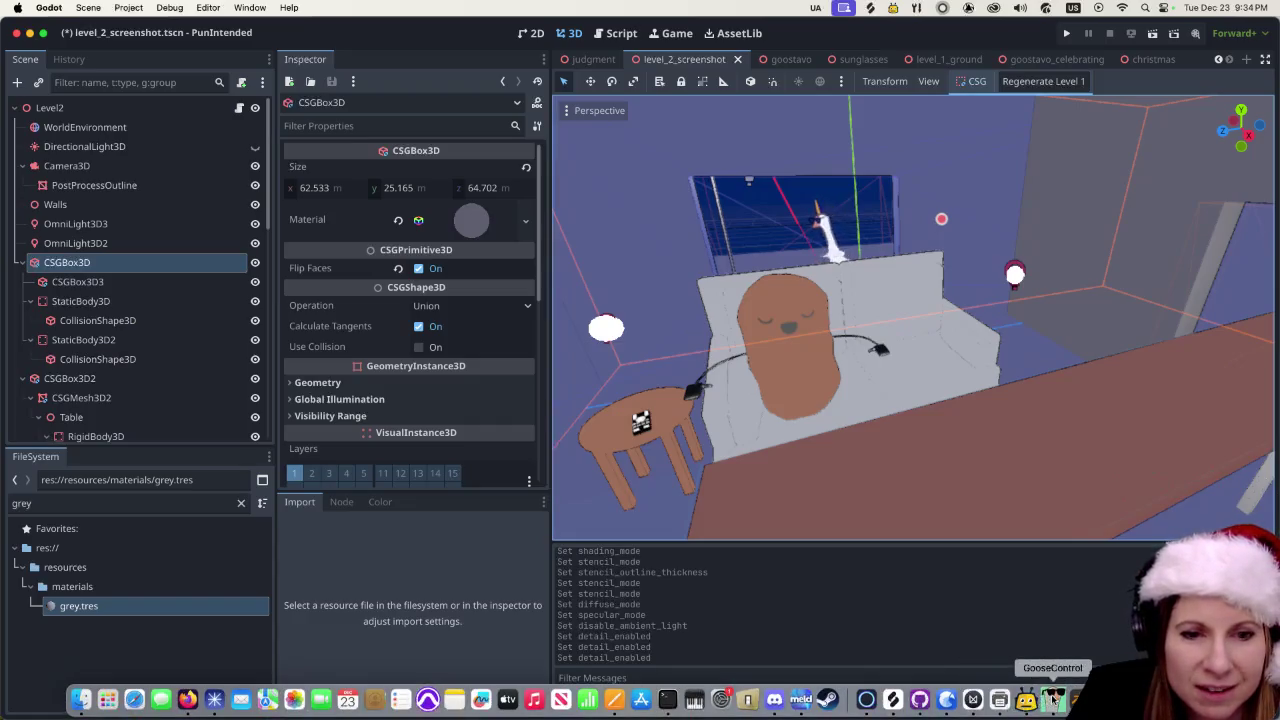
{"action": "left_click", "coordinate": [1053, 700]}
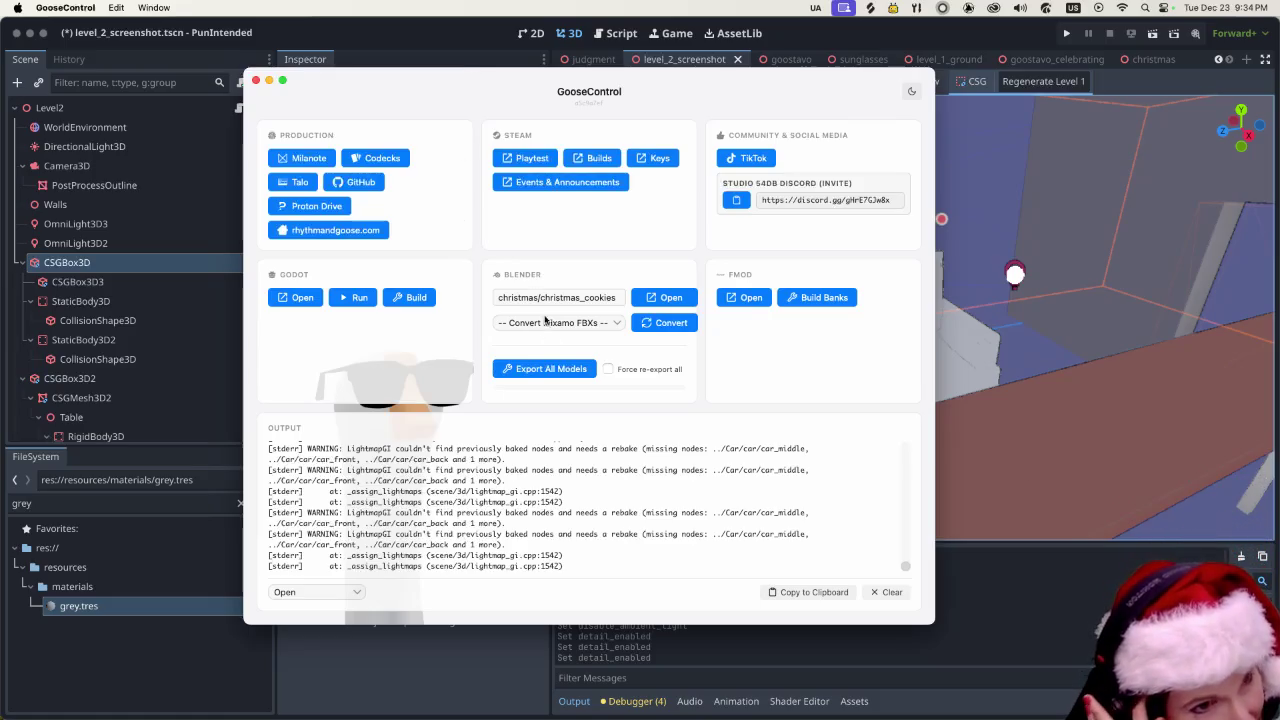
{"action": "left_click", "coordinate": [545, 372]}
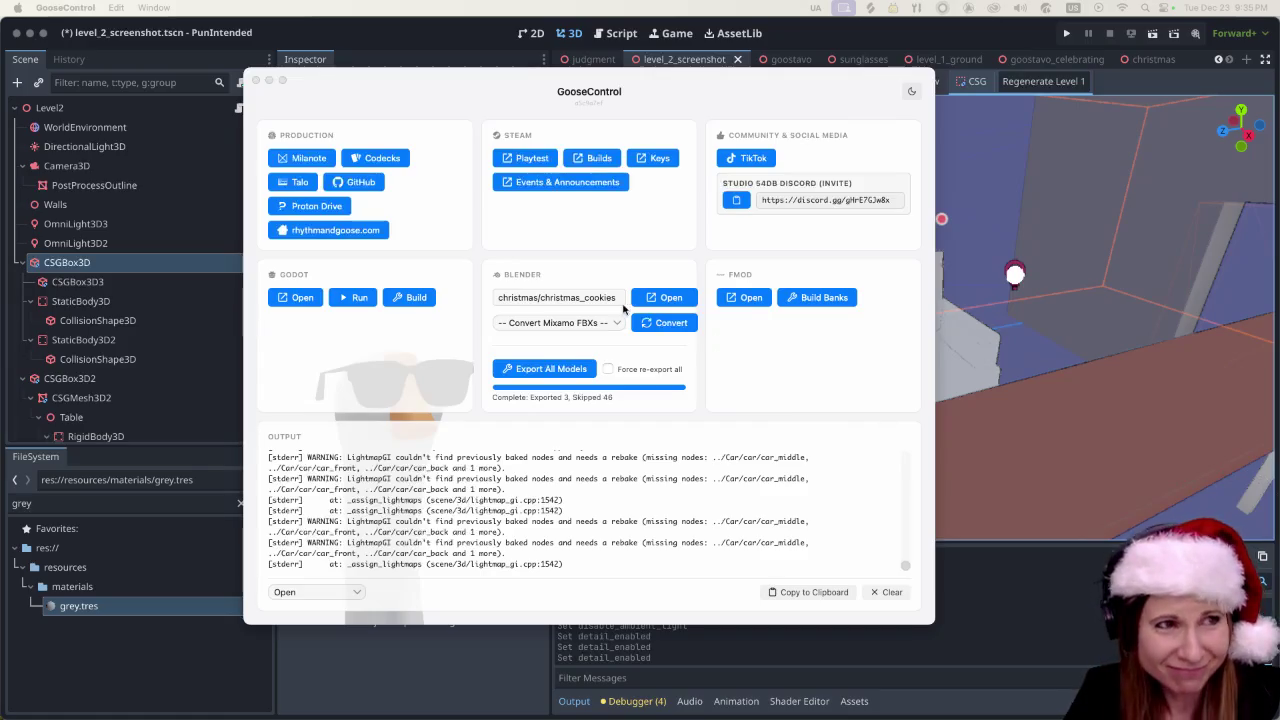
{"action": "left_click", "coordinate": [407, 47]}
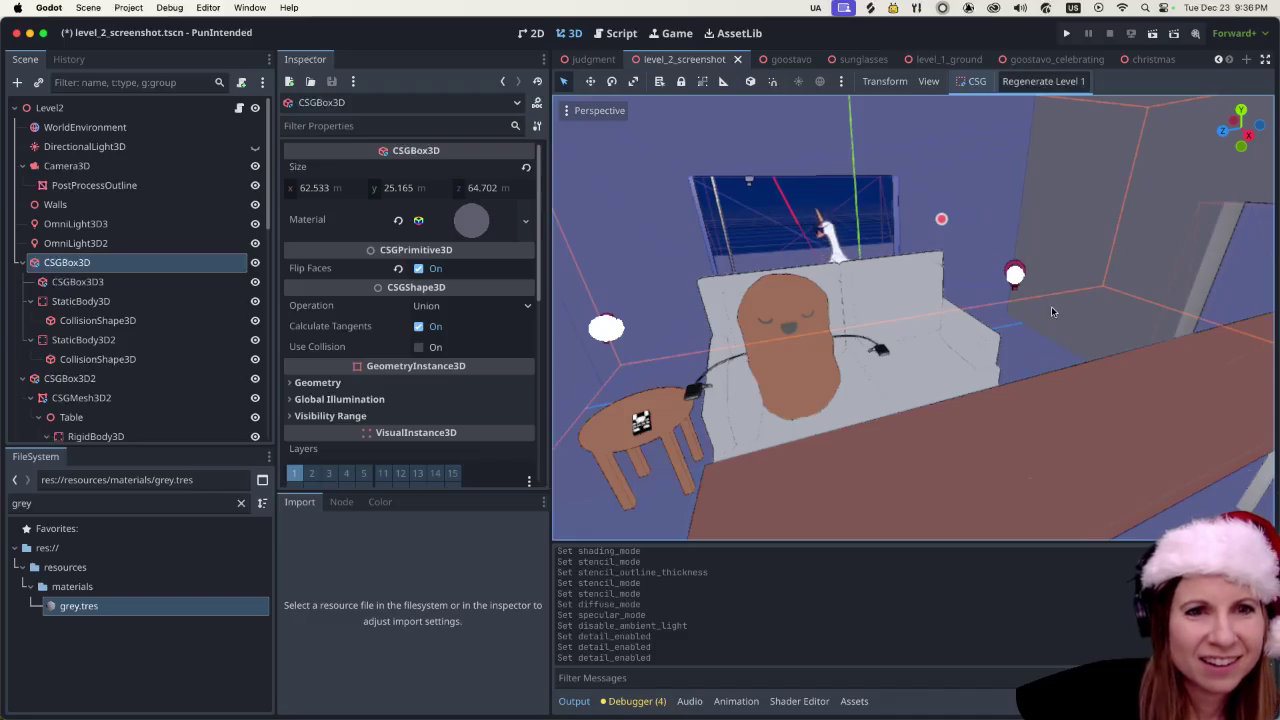
- Clear the FileSystem filter and open lamp.glb's Advanced Import Settings
{"action": "left_click_drag", "start_coordinate": [111, 503], "coordinate": [3, 503]}
{"action": "key", "text": "BackSpace"}
{"action": "type", "text": "lamp"}
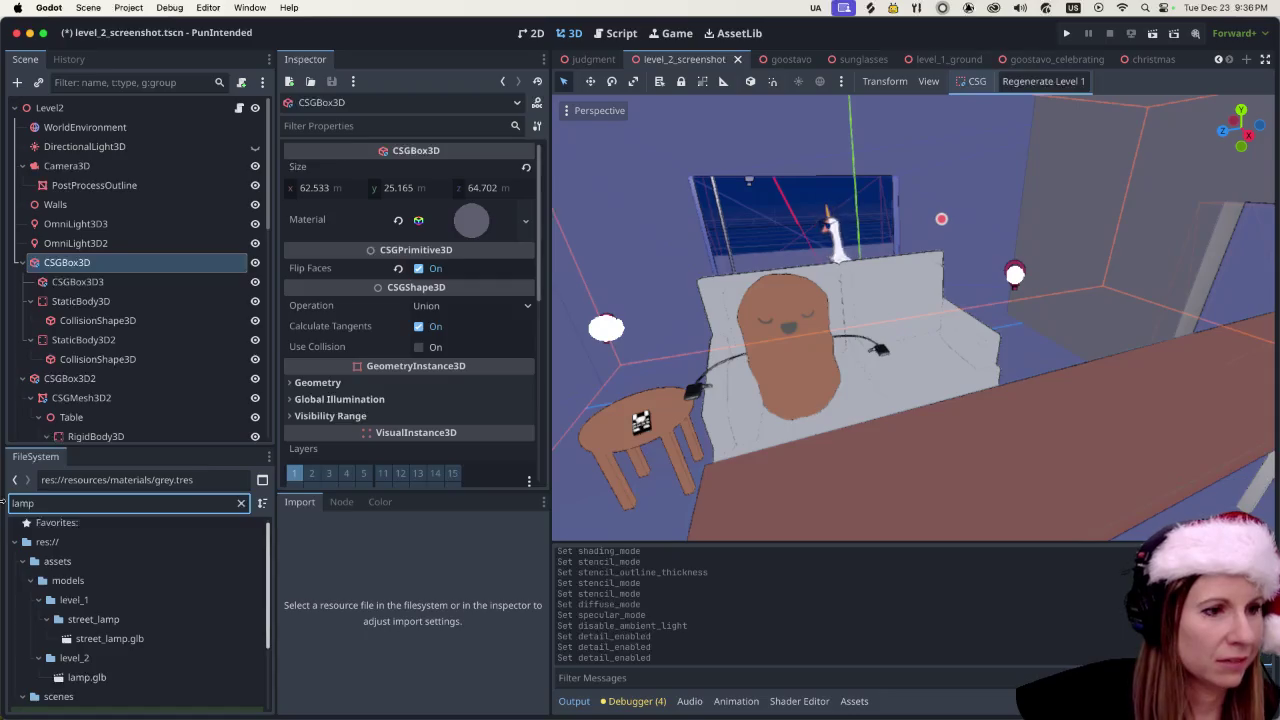
{"action": "scroll", "coordinate": [172, 627], "scroll_direction": "down", "scroll_amount": 3}
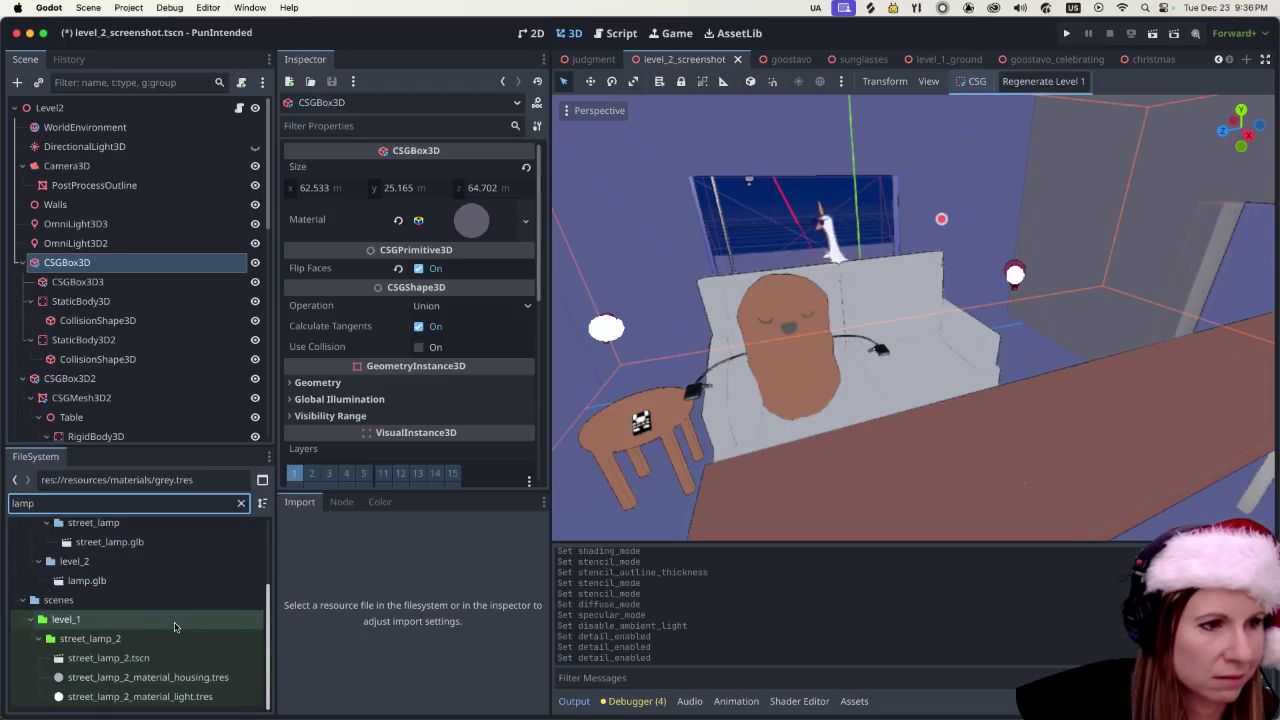
{"action": "left_click", "coordinate": [180, 588]}
{"action": "double_click", "coordinate": [180, 588]}
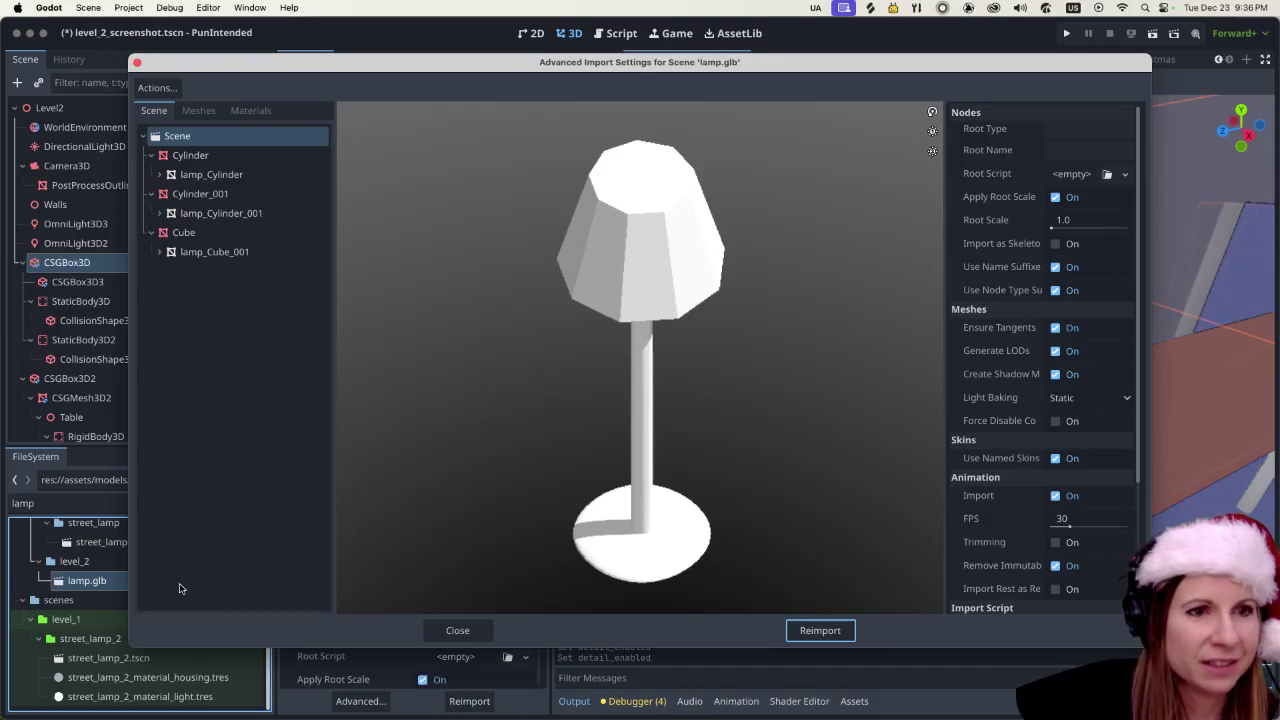
- Check the lamp's unnamed materials, close the dialog, and switch to Blender
{"action": "left_click", "coordinate": [245, 111]}
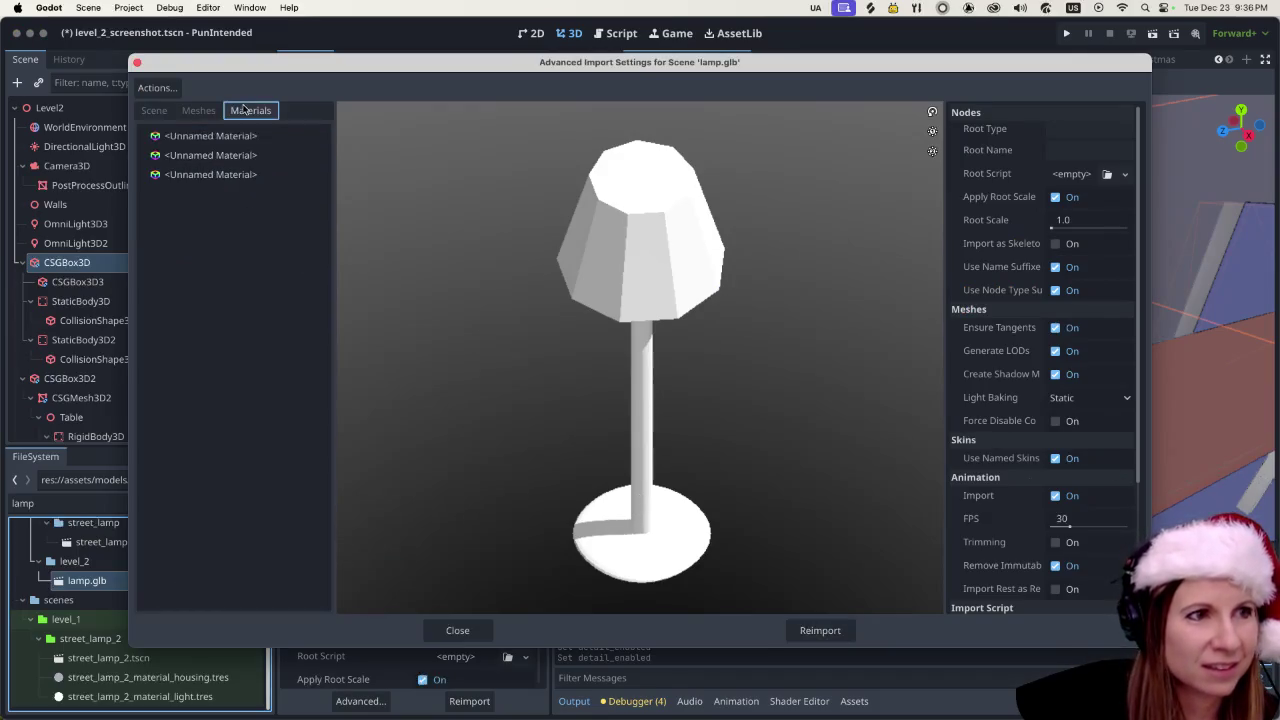
{"action": "left_click", "coordinate": [228, 139]}
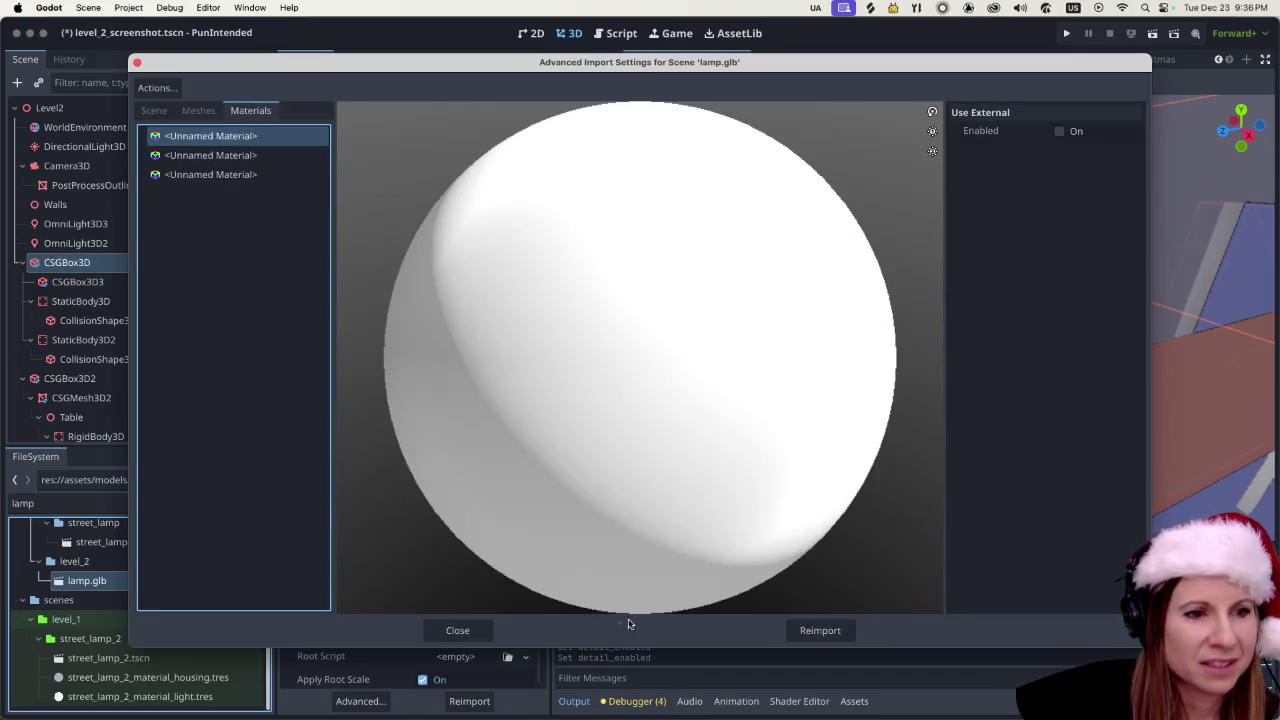
{"action": "left_click", "coordinate": [457, 630]}
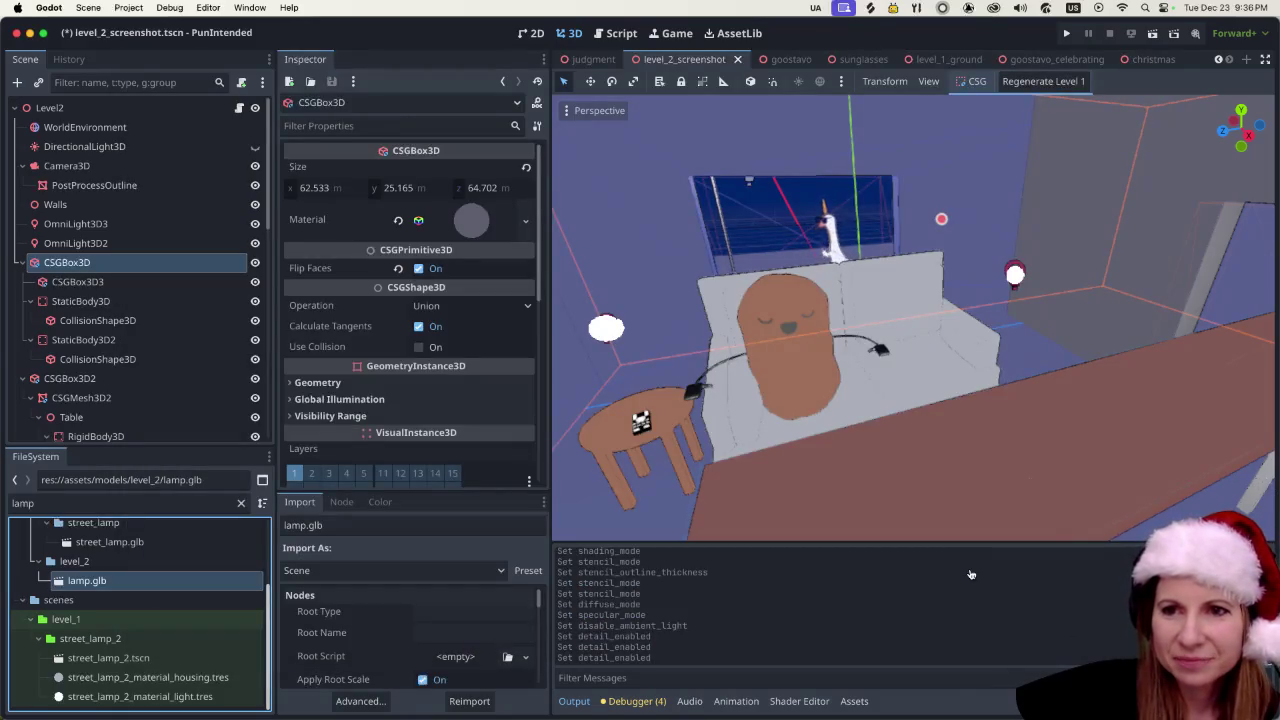
{"action": "key", "text": "super+Tab"}
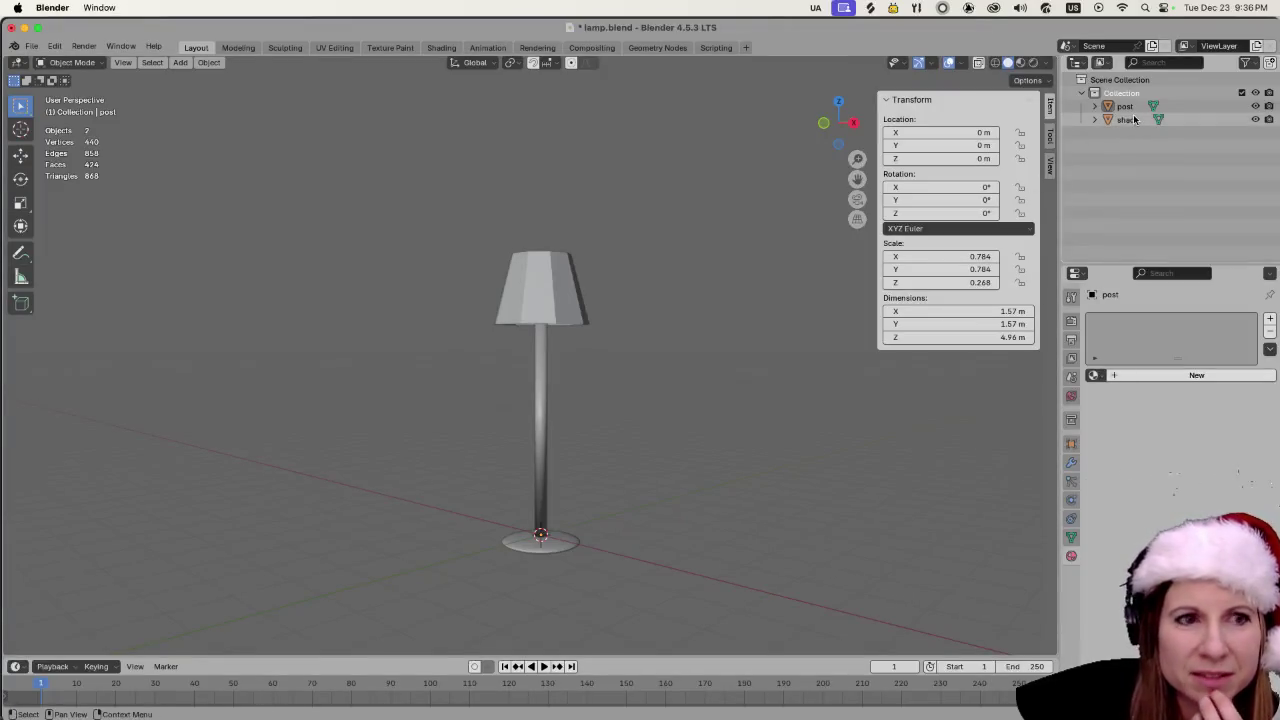
- Create a new material named 'post' for the lamp post object
{"action": "left_click", "coordinate": [573, 325]}
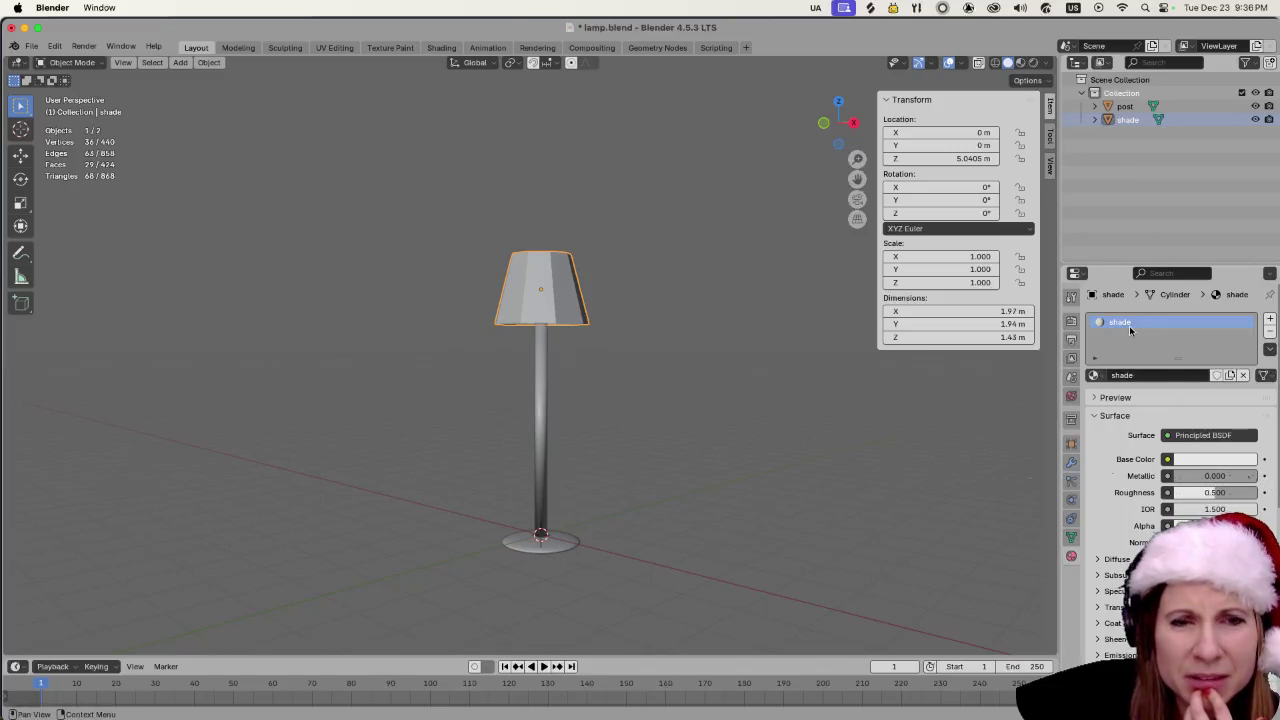
{"action": "left_click", "coordinate": [539, 437]}
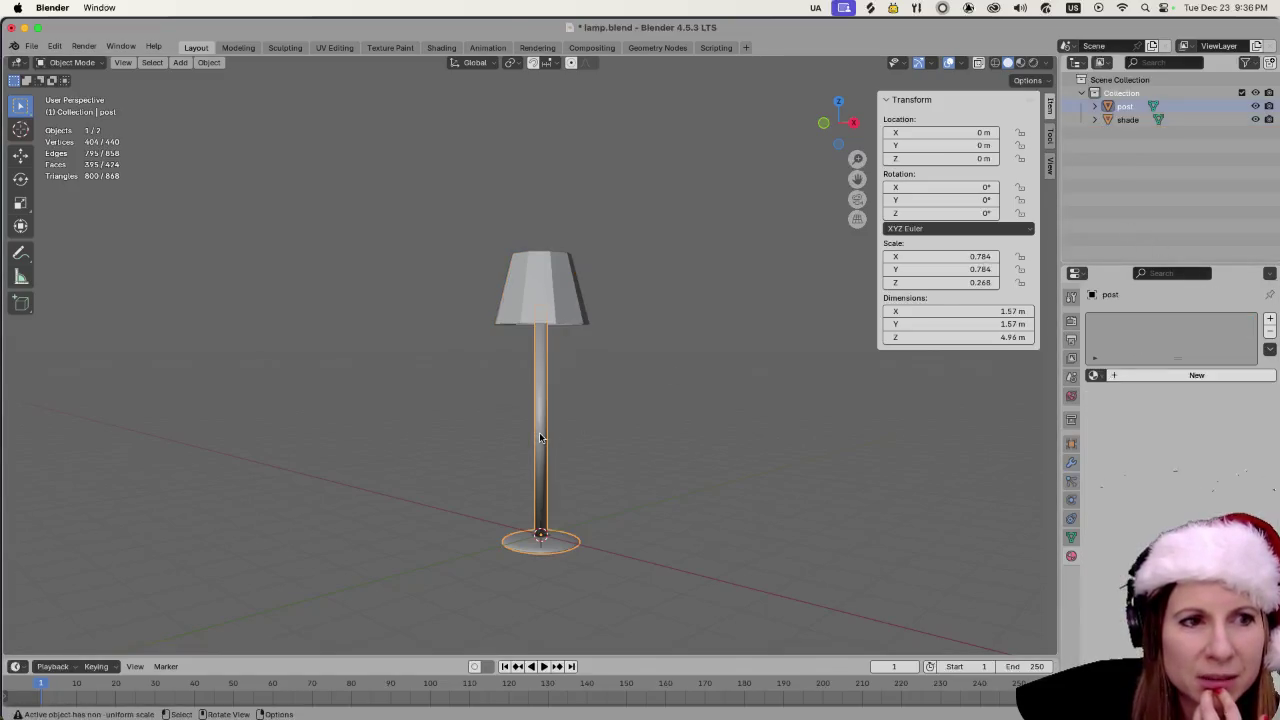
{"action": "left_click", "coordinate": [1120, 377]}
{"action": "type", "text": "post"}
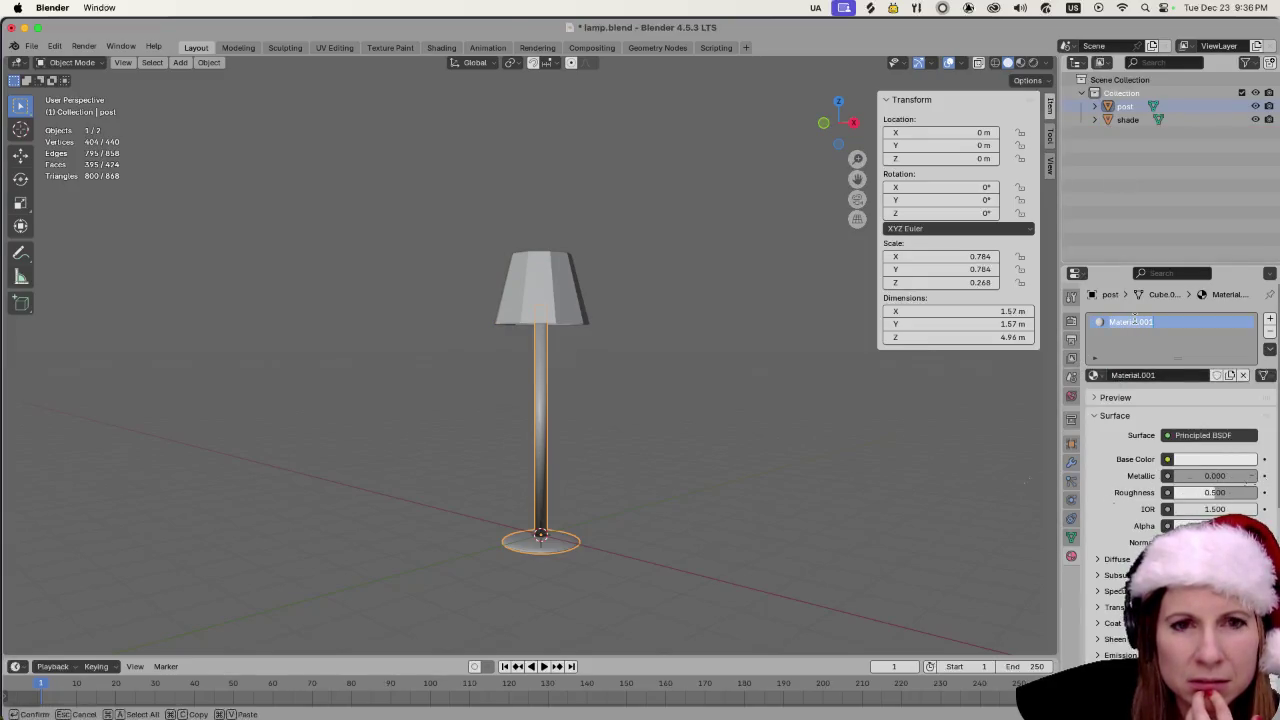
{"action": "key", "text": "Return"}
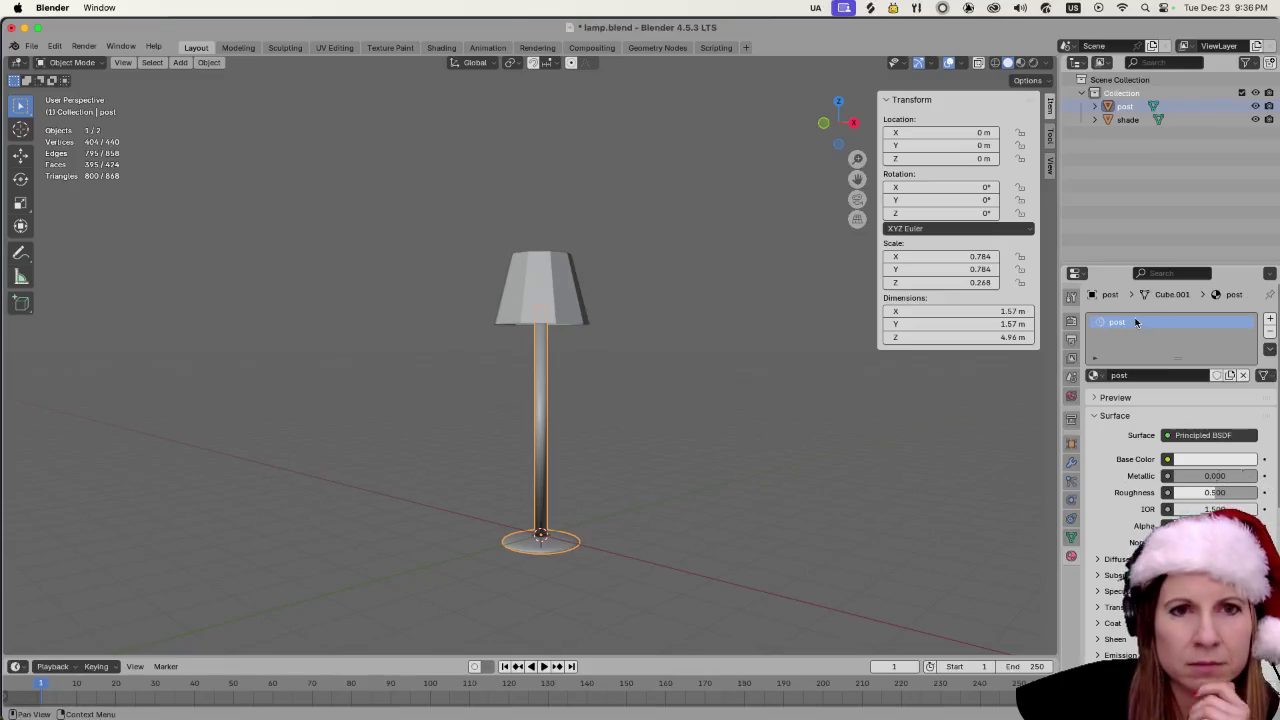
- Deselect everything, save lamp.blend, and export all models to the game project from GooseControl
{"action": "left_click", "coordinate": [1134, 120]}
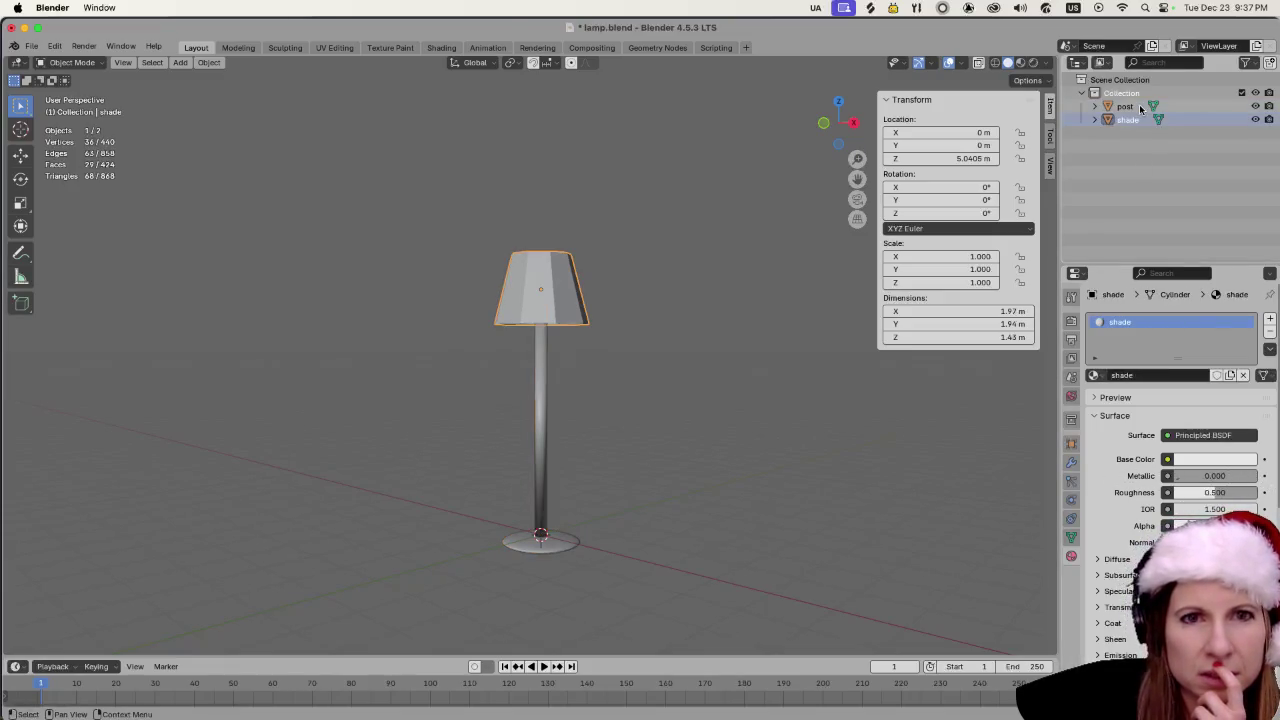
{"action": "left_click", "coordinate": [1140, 107]}
{"action": "left_click", "coordinate": [795, 511]}
{"action": "key", "text": "super+s"}
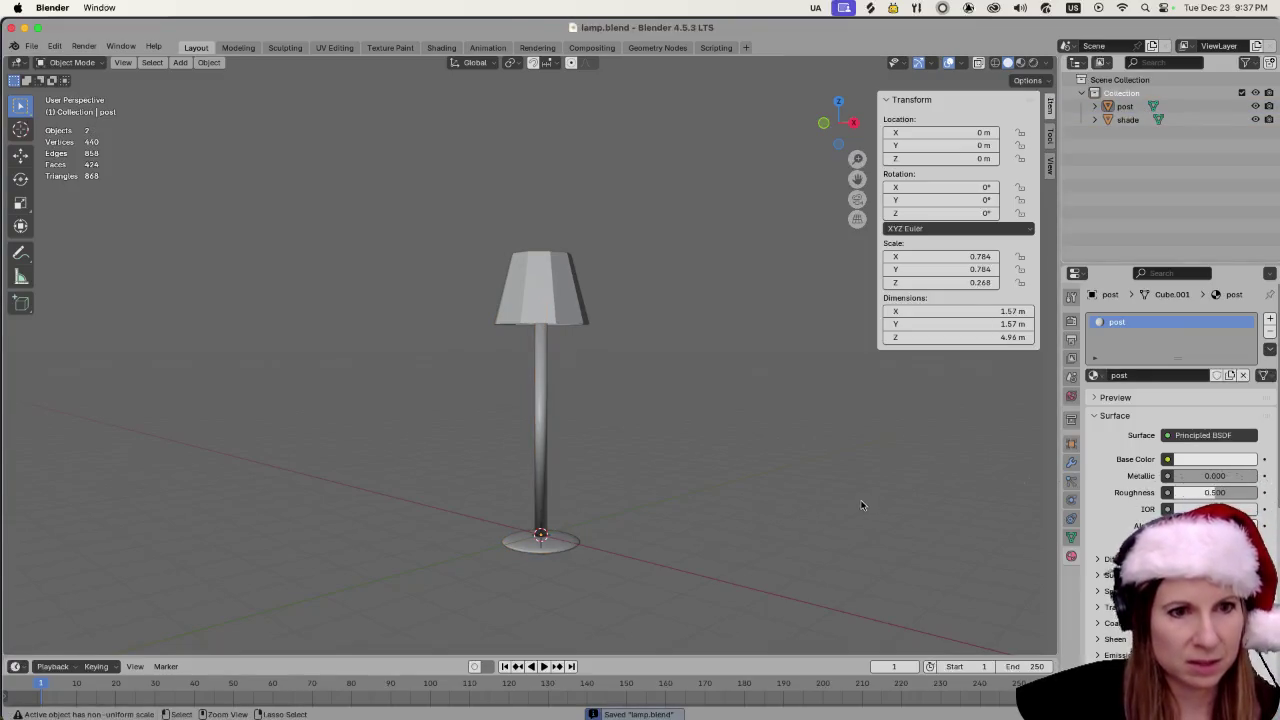
{"action": "key", "text": "super+Tab"}
{"action": "left_click", "coordinate": [510, 368]}
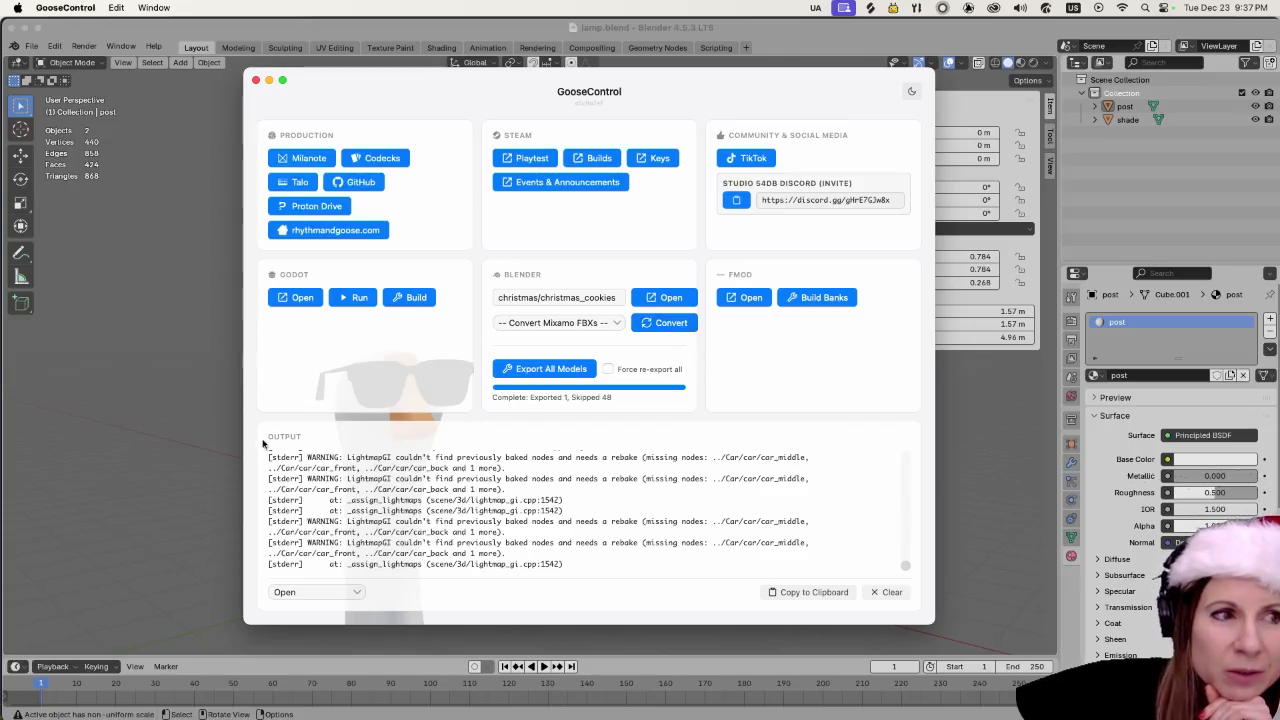
- Dismiss GooseControl after the export (1 exported, 48 skipped) and switch to the Godot editor
{"action": "left_click", "coordinate": [147, 372]}
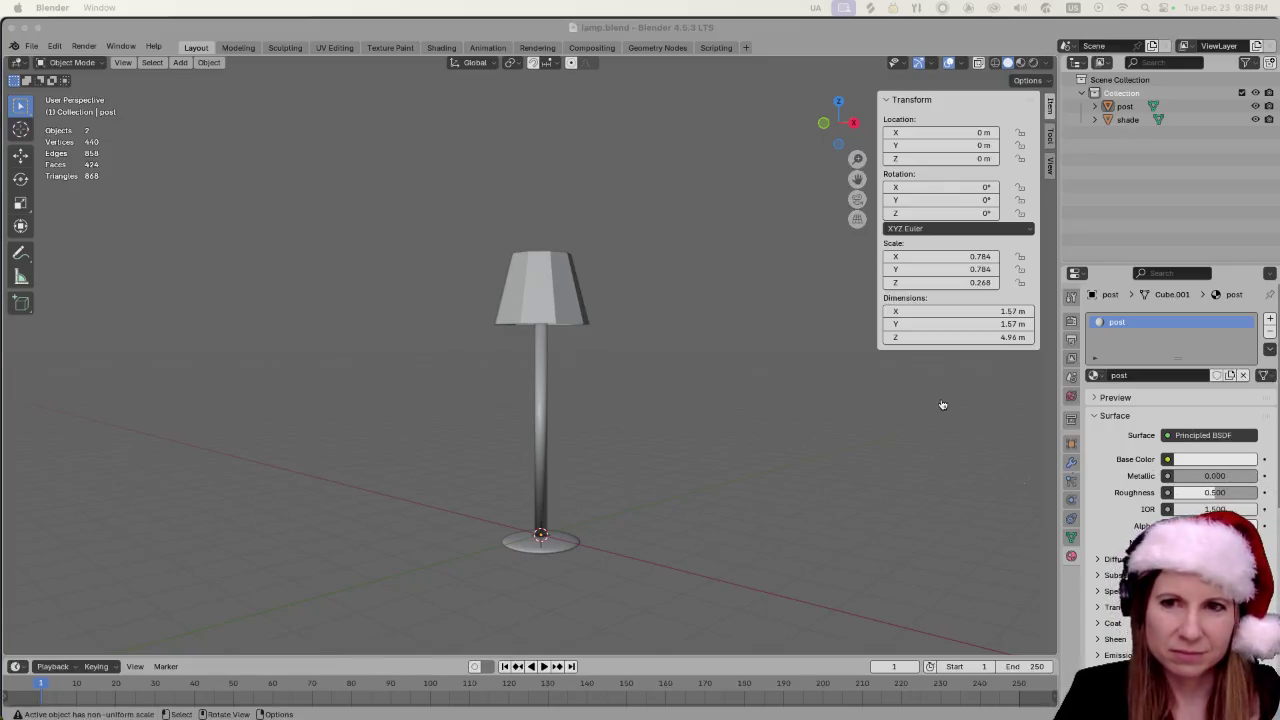
{"action": "key", "text": "super+Tab"}
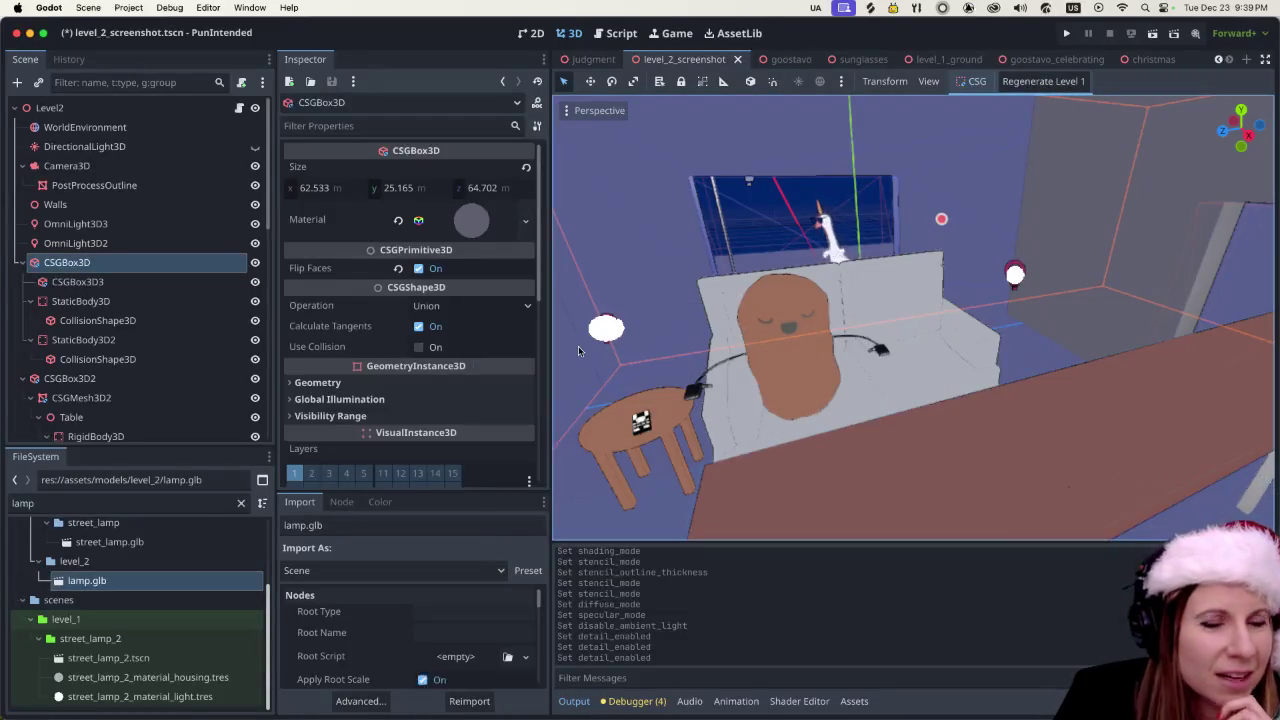
- In lamp.glb's import settings, make the shade use external res://resources/materials/honey.tres
{"action": "double_click", "coordinate": [156, 583]}
{"action": "left_click", "coordinate": [198, 140]}
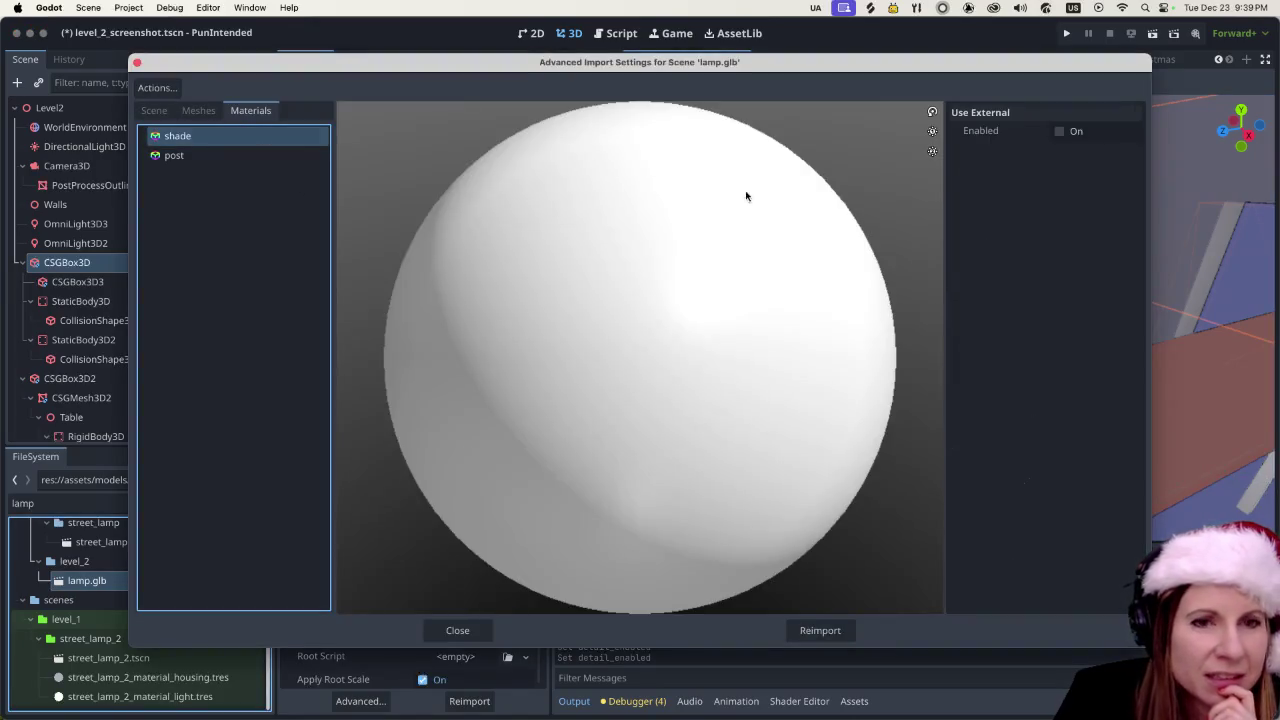
{"action": "left_click", "coordinate": [1059, 131]}
{"action": "left_click", "coordinate": [1132, 154]}
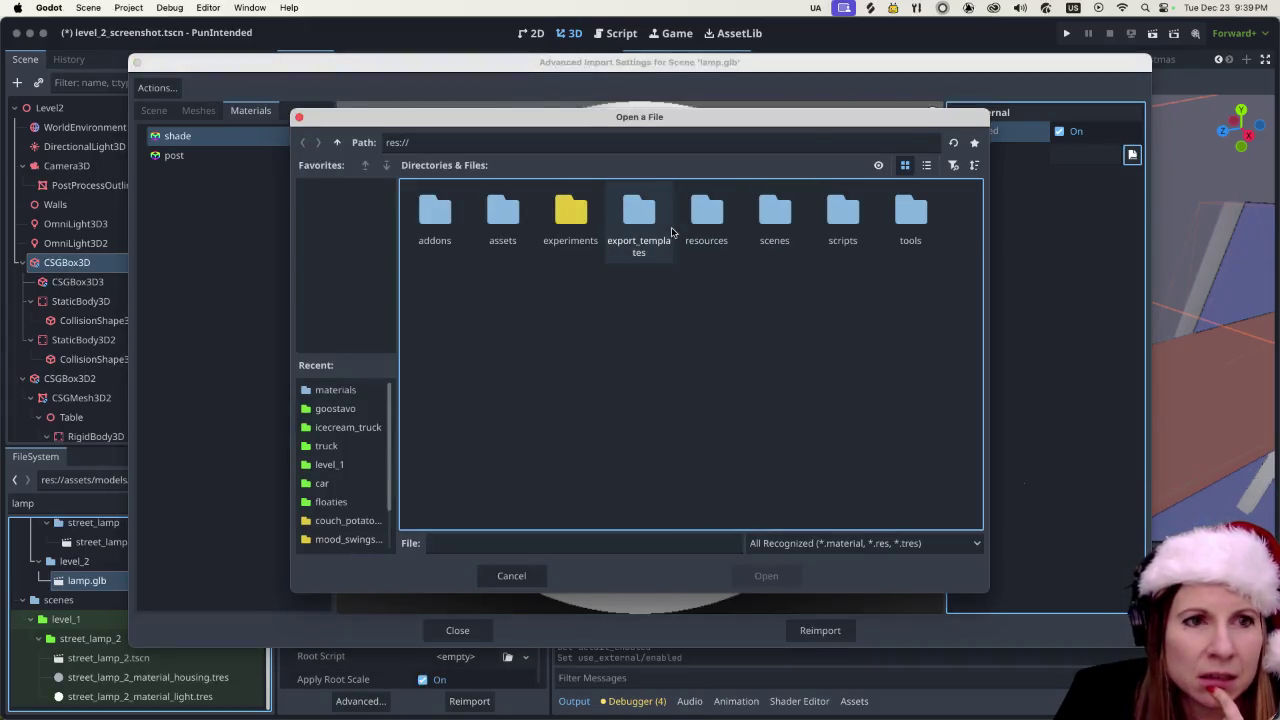
{"action": "double_click", "coordinate": [733, 226]}
{"action": "double_click", "coordinate": [512, 215]}
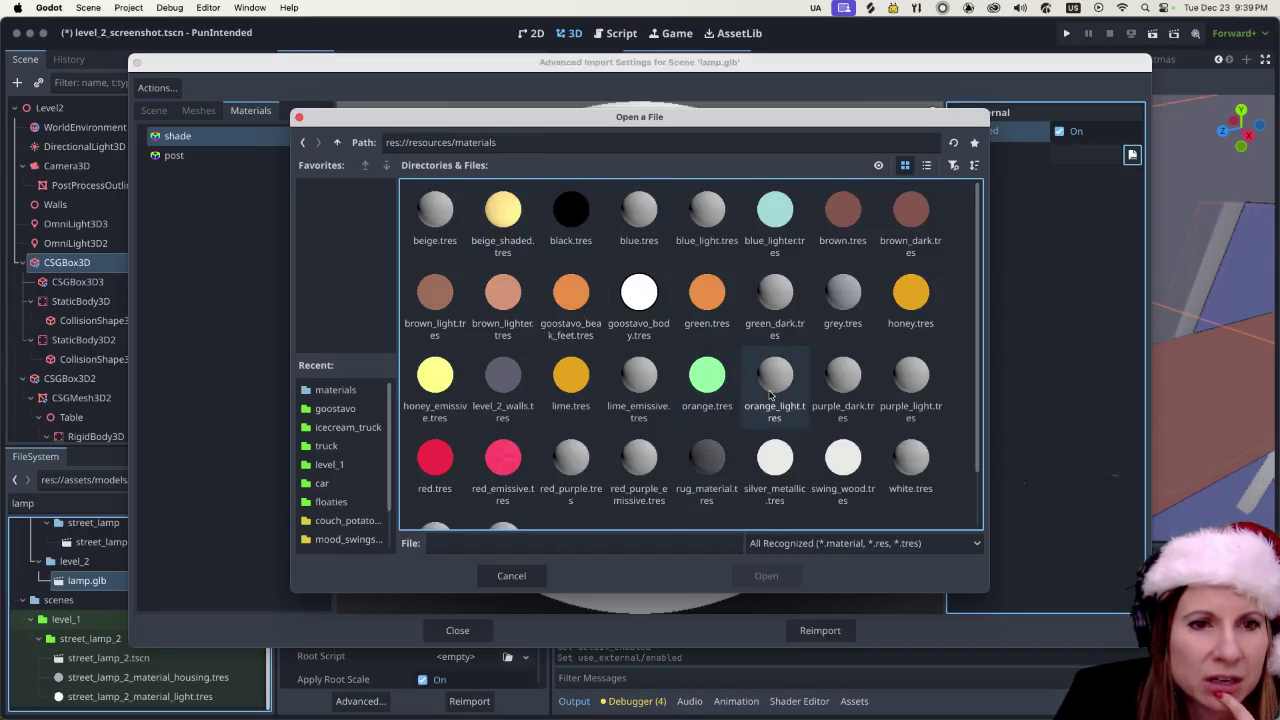
{"action": "scroll", "coordinate": [752, 395], "scroll_direction": "down", "scroll_amount": 1}
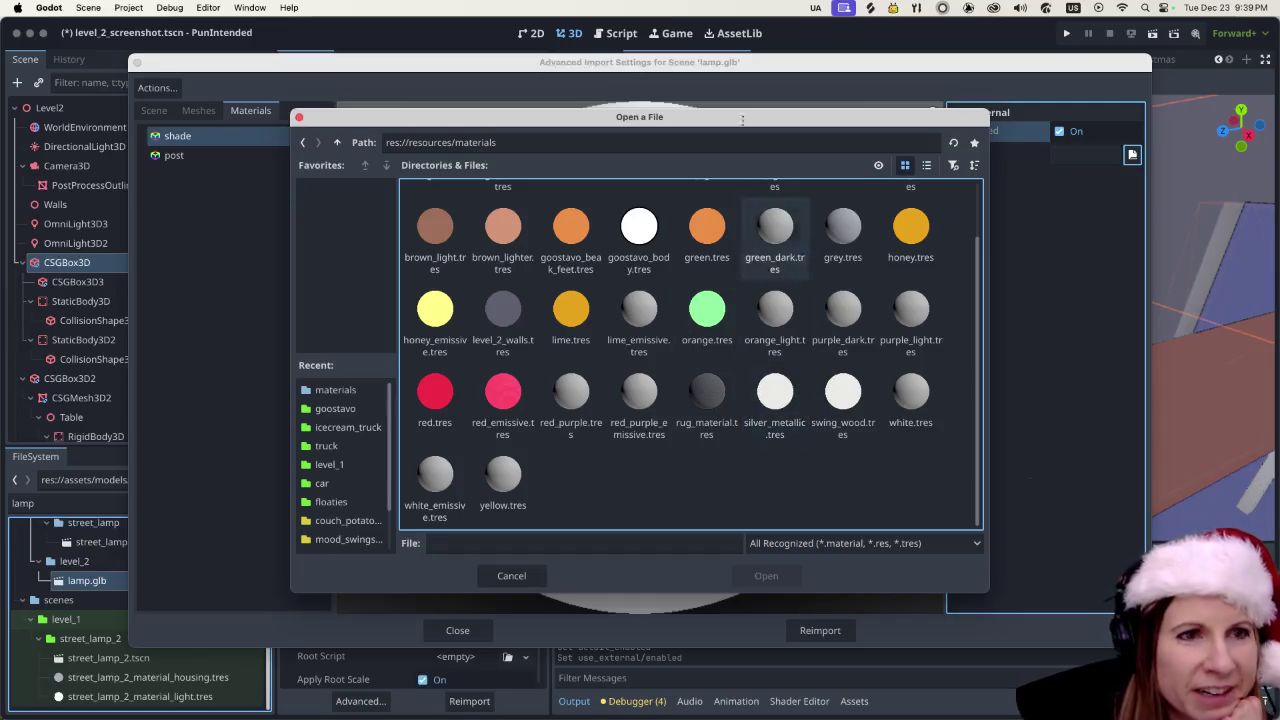
{"action": "scroll", "coordinate": [799, 340], "scroll_direction": "up", "scroll_amount": 2}
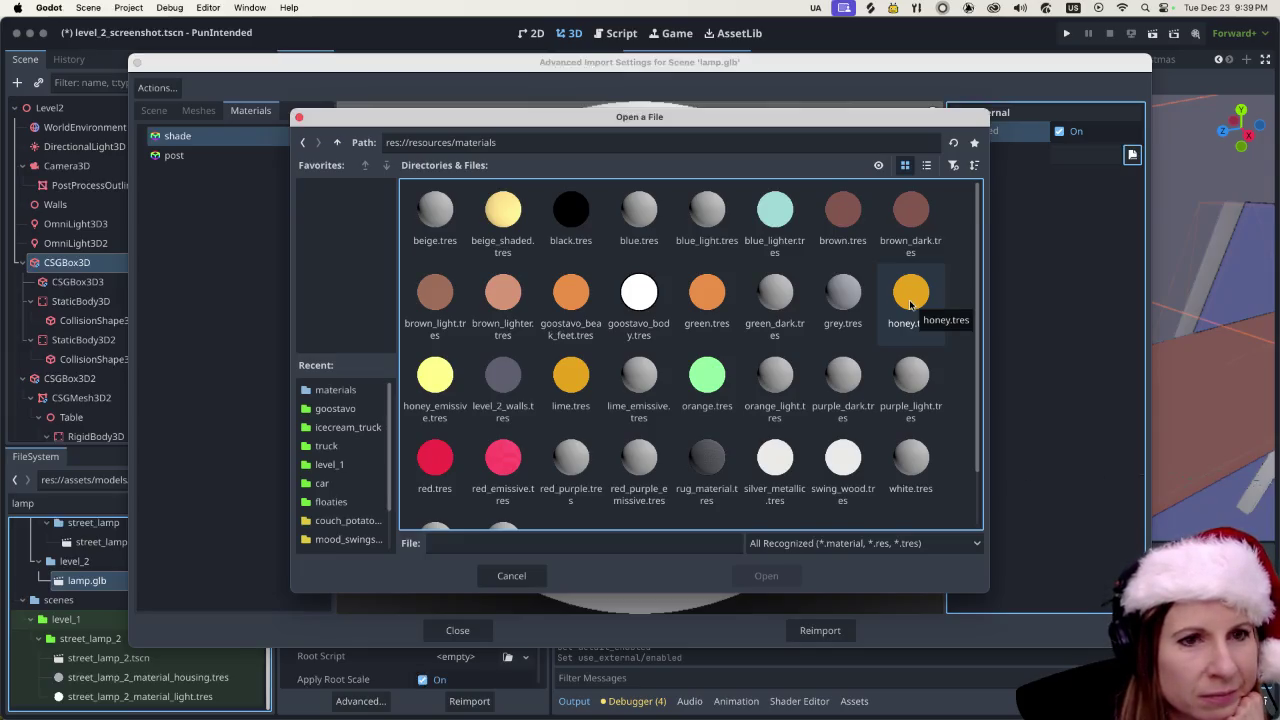
{"action": "left_click", "coordinate": [910, 295]}
{"action": "left_click", "coordinate": [766, 575]}
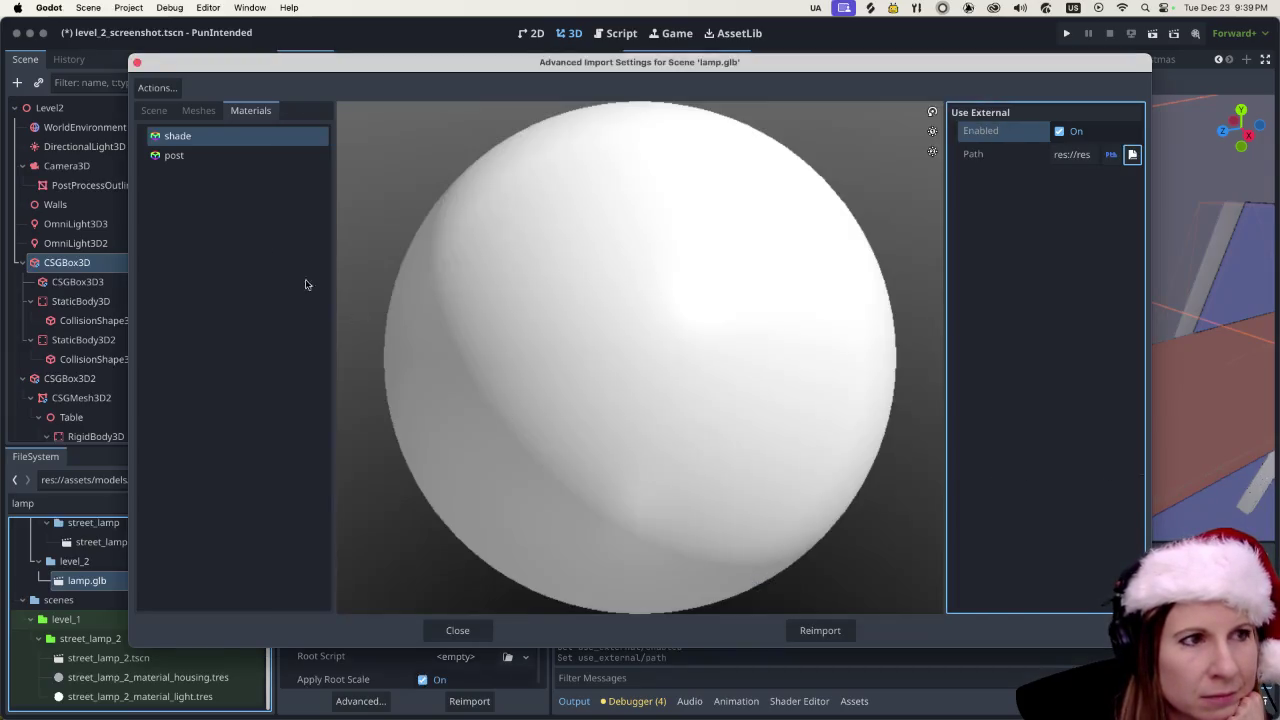
- Make the post use external silver_metallic.tres, then reimport lamp.glb
{"action": "left_click", "coordinate": [226, 155]}
{"action": "left_click", "coordinate": [1059, 131]}
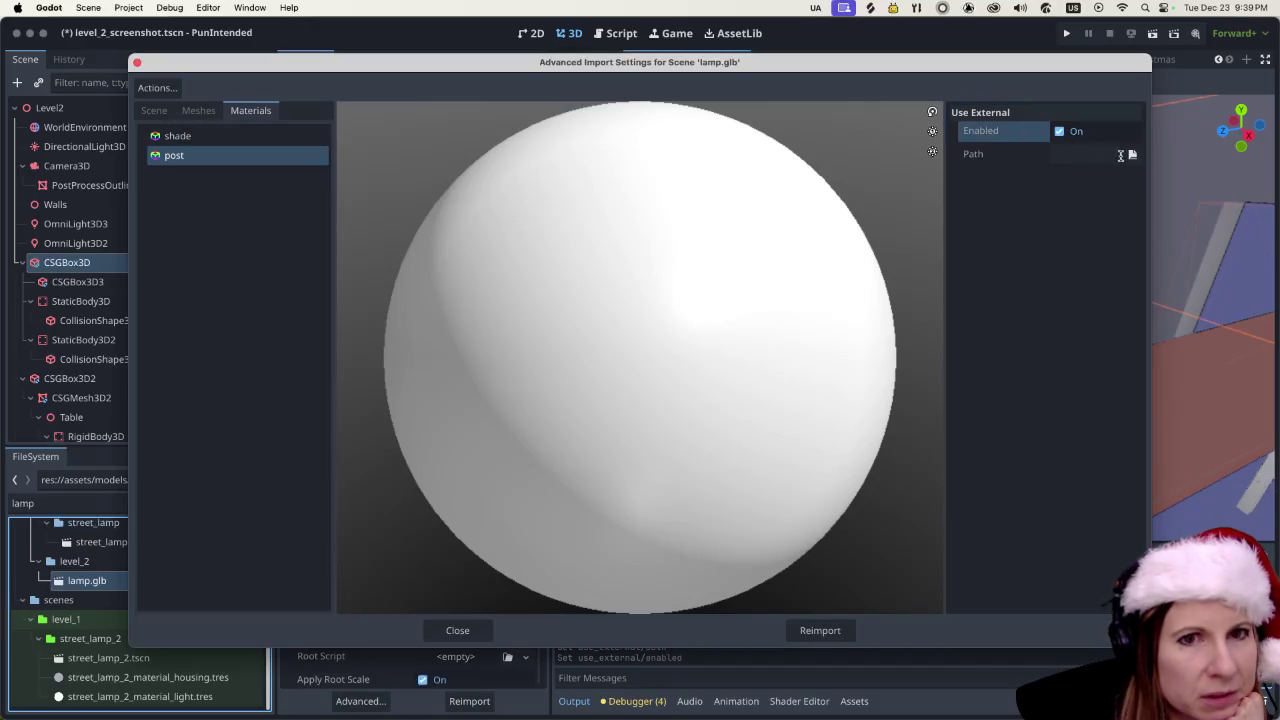
{"action": "left_click", "coordinate": [1132, 155]}
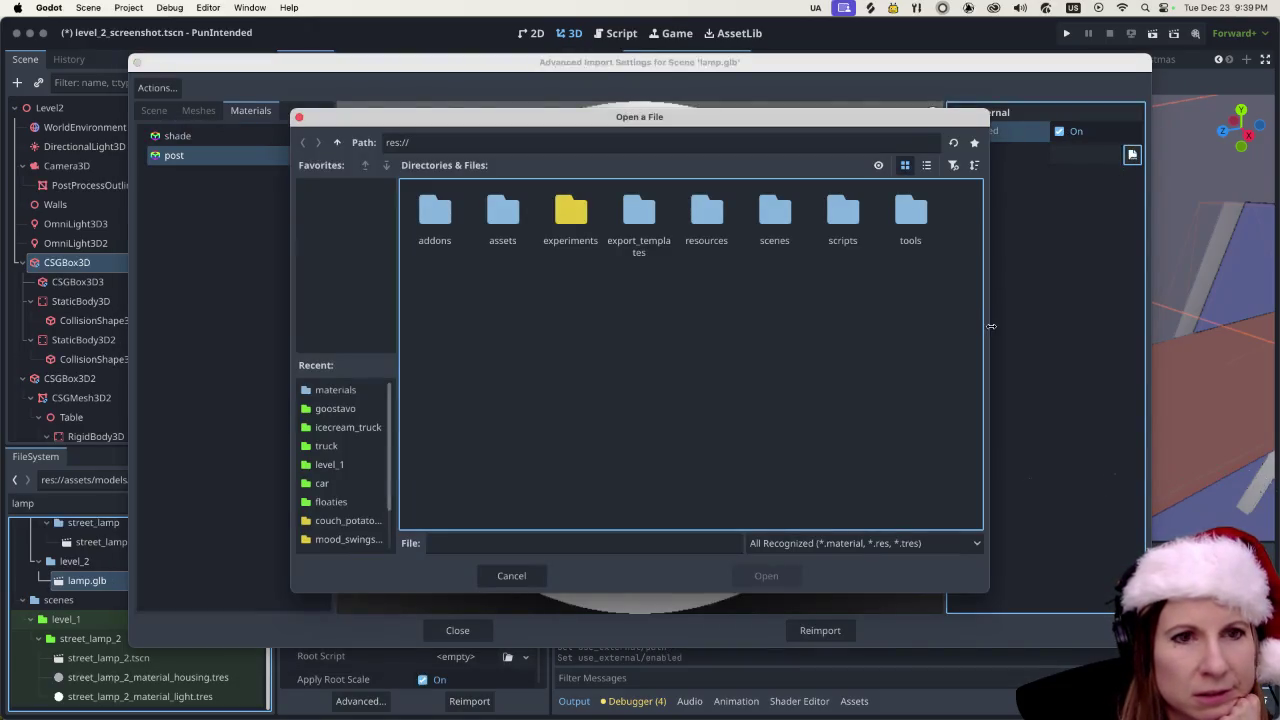
{"action": "double_click", "coordinate": [706, 212]}
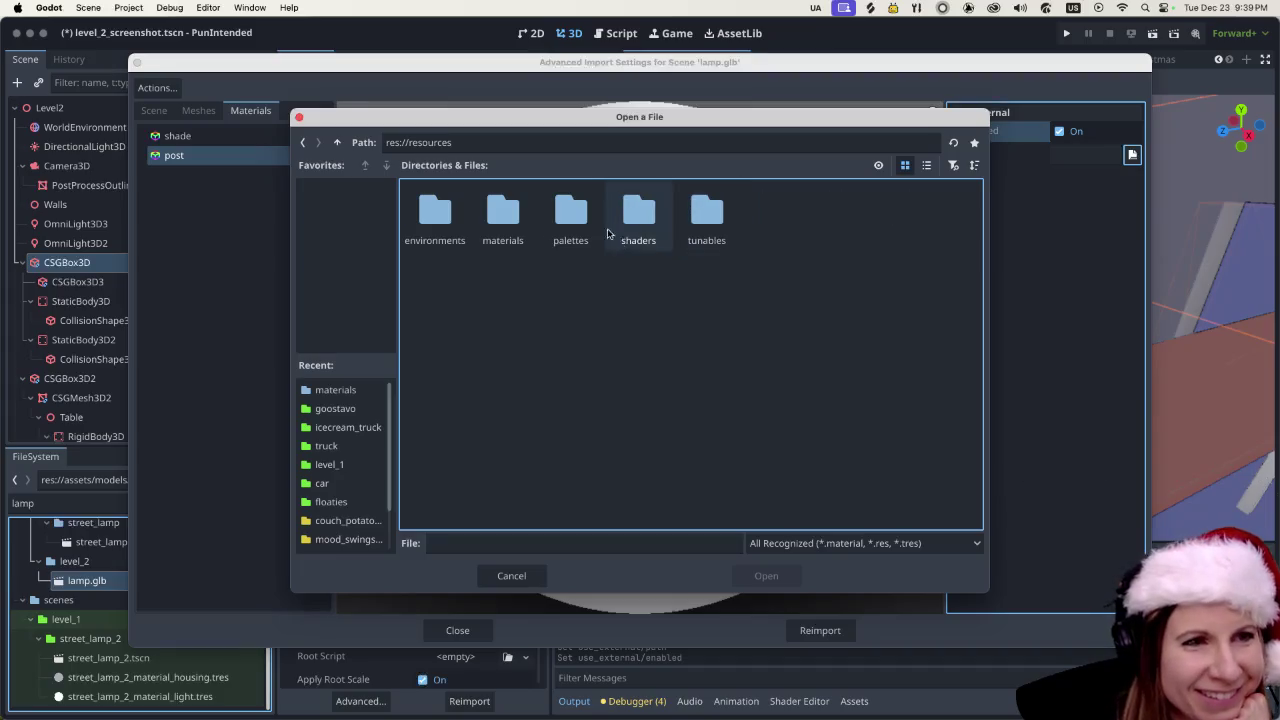
{"action": "double_click", "coordinate": [497, 210]}
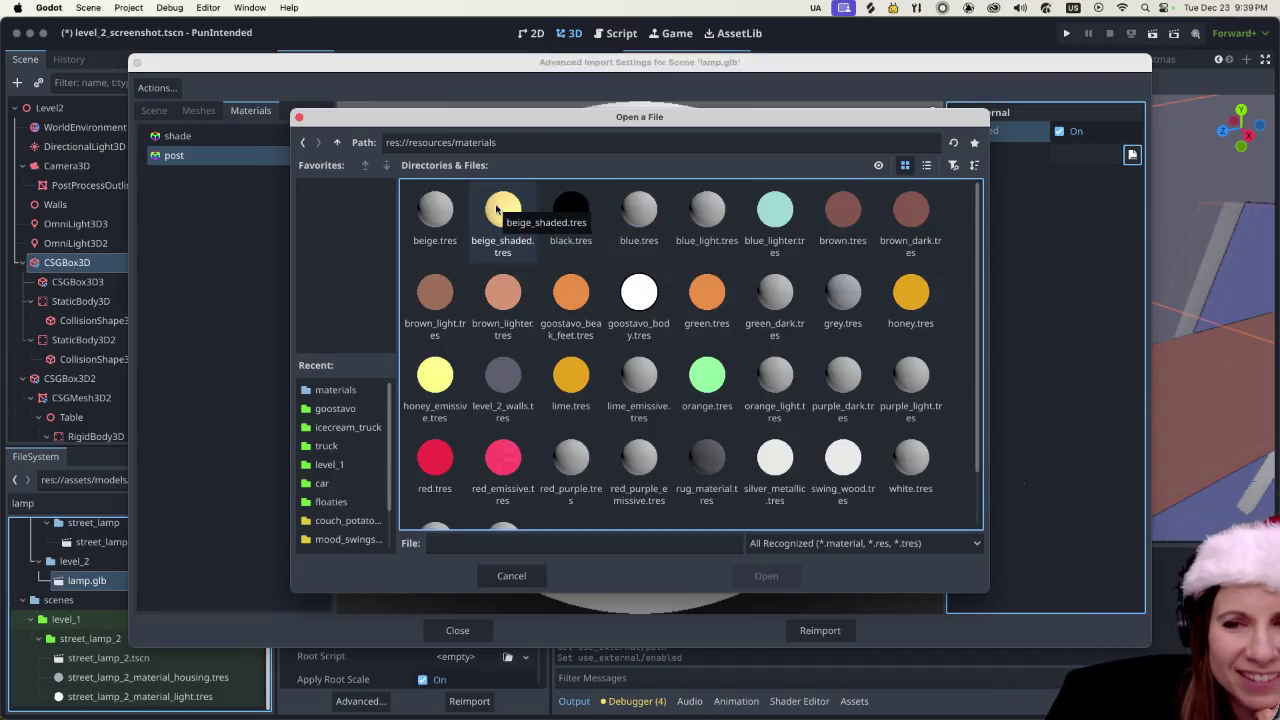
{"action": "scroll", "coordinate": [846, 434], "scroll_direction": "down", "scroll_amount": 2}
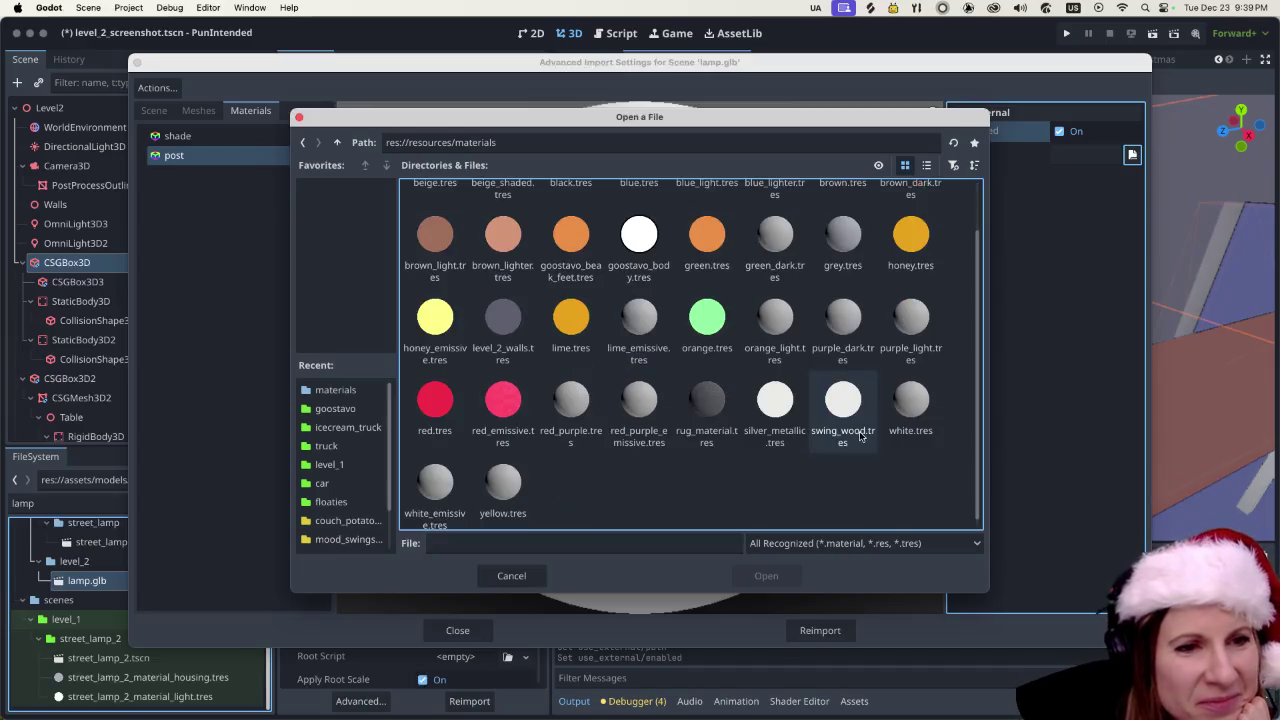
{"action": "left_click", "coordinate": [767, 409]}
{"action": "left_click", "coordinate": [766, 575]}
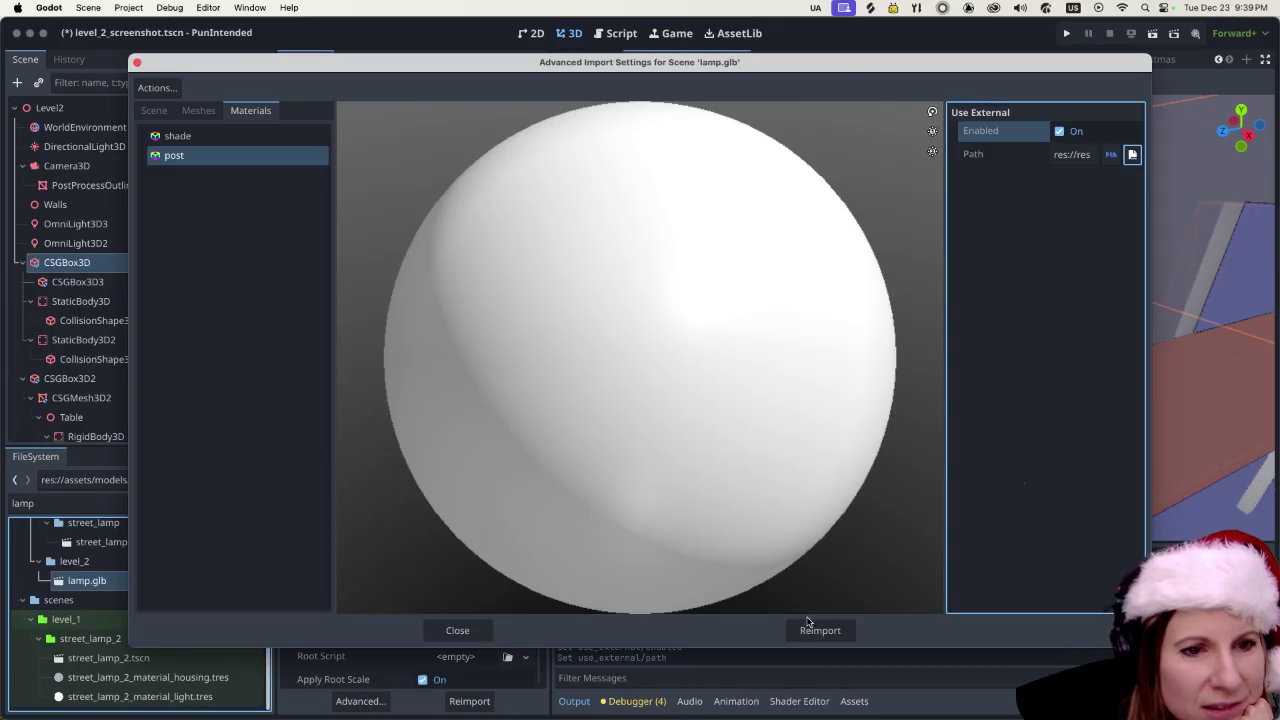
{"action": "left_click", "coordinate": [810, 628]}
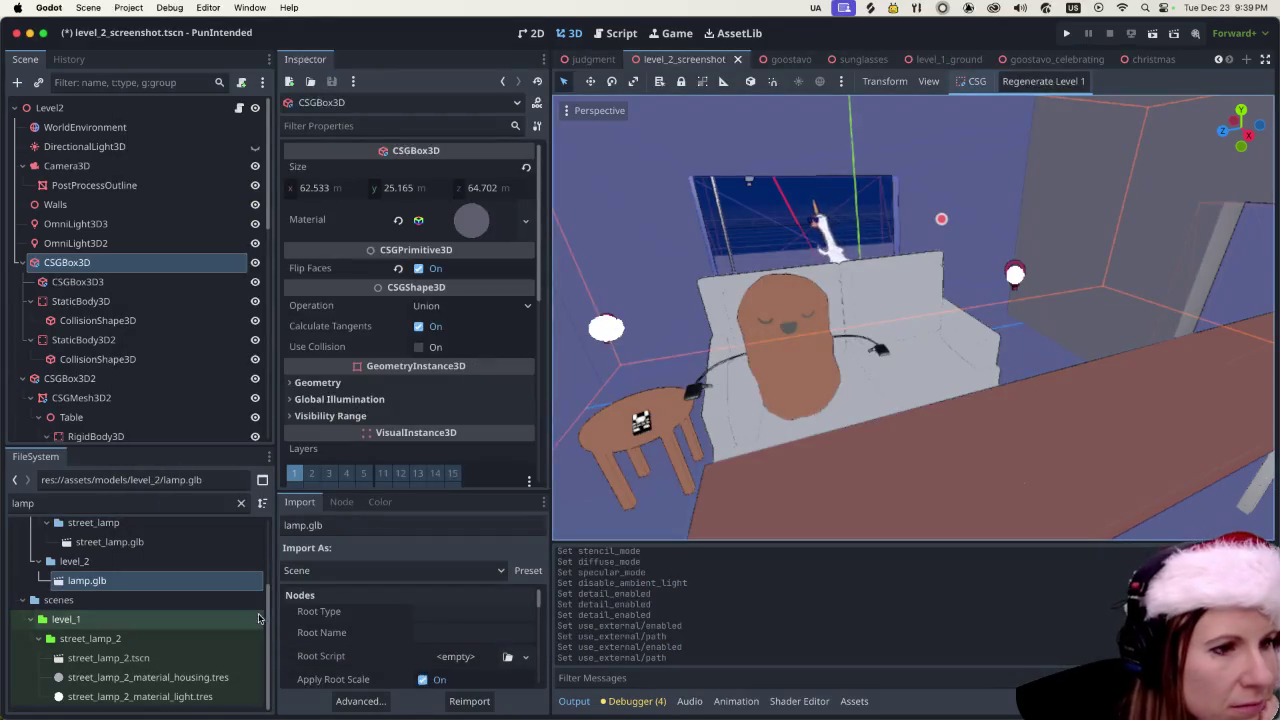
- Place the lamp model in the level scene and settle on a uniform scale of 3.0
{"action": "mouse_move", "coordinate": [159, 580]}
{"action": "left_mouse_down"}
{"action": "mouse_move", "coordinate": [560, 300]}
{"action": "mouse_move", "coordinate": [1006, 280]}
{"action": "mouse_move", "coordinate": [1015, 322]}
{"action": "left_mouse_up"}
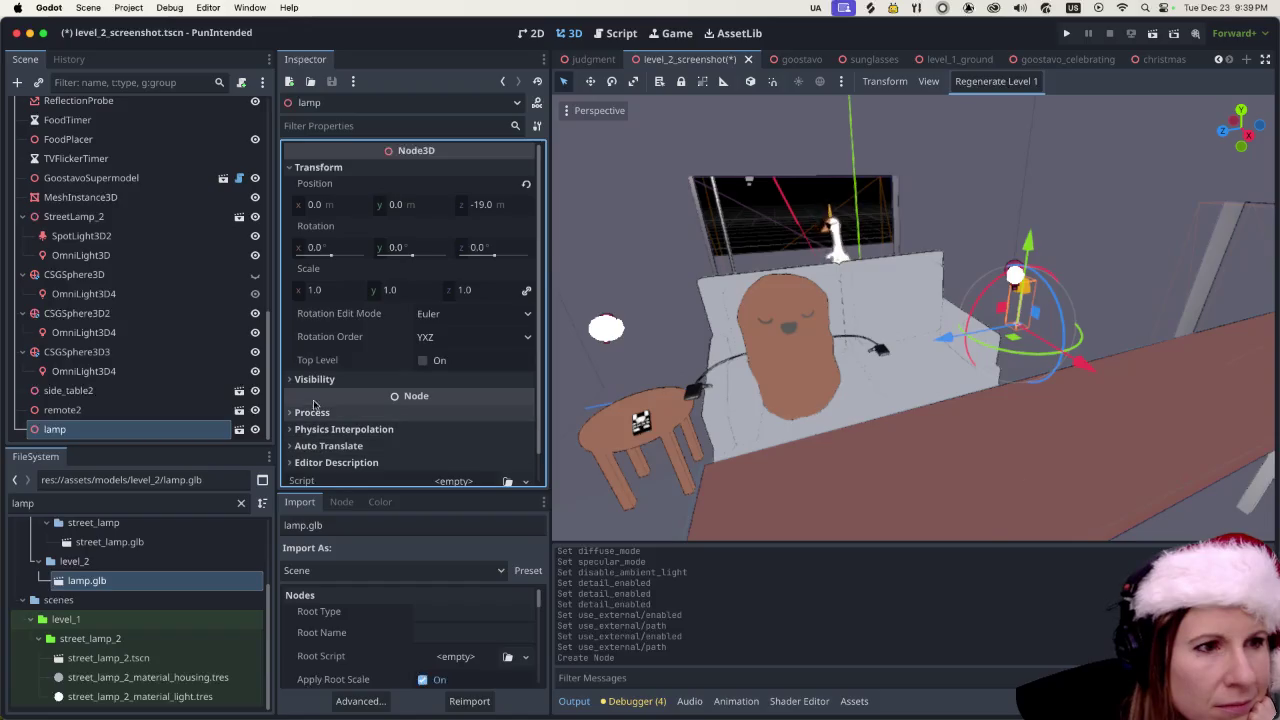
{"action": "scroll", "coordinate": [318, 376], "scroll_direction": "down", "scroll_amount": 1}
{"action": "scroll", "coordinate": [348, 373], "scroll_direction": "up", "scroll_amount": 1}
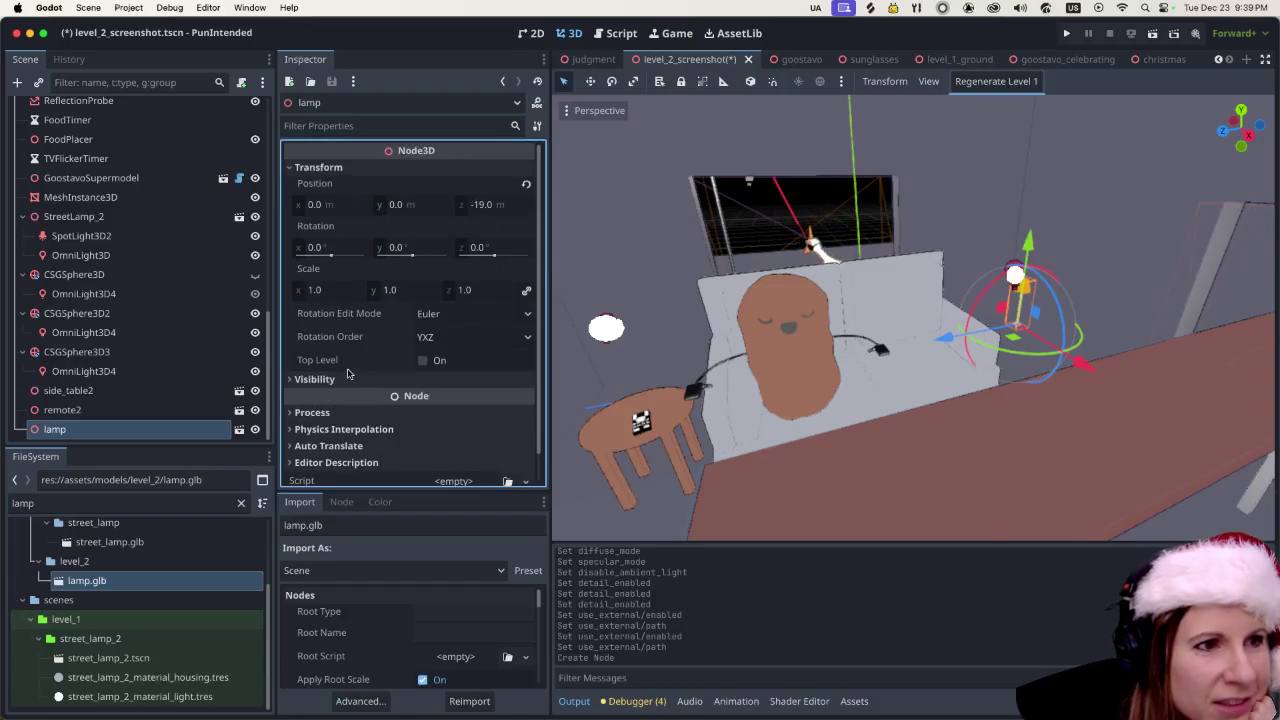
{"action": "left_click", "coordinate": [318, 292]}
{"action": "type", "text": "2"}
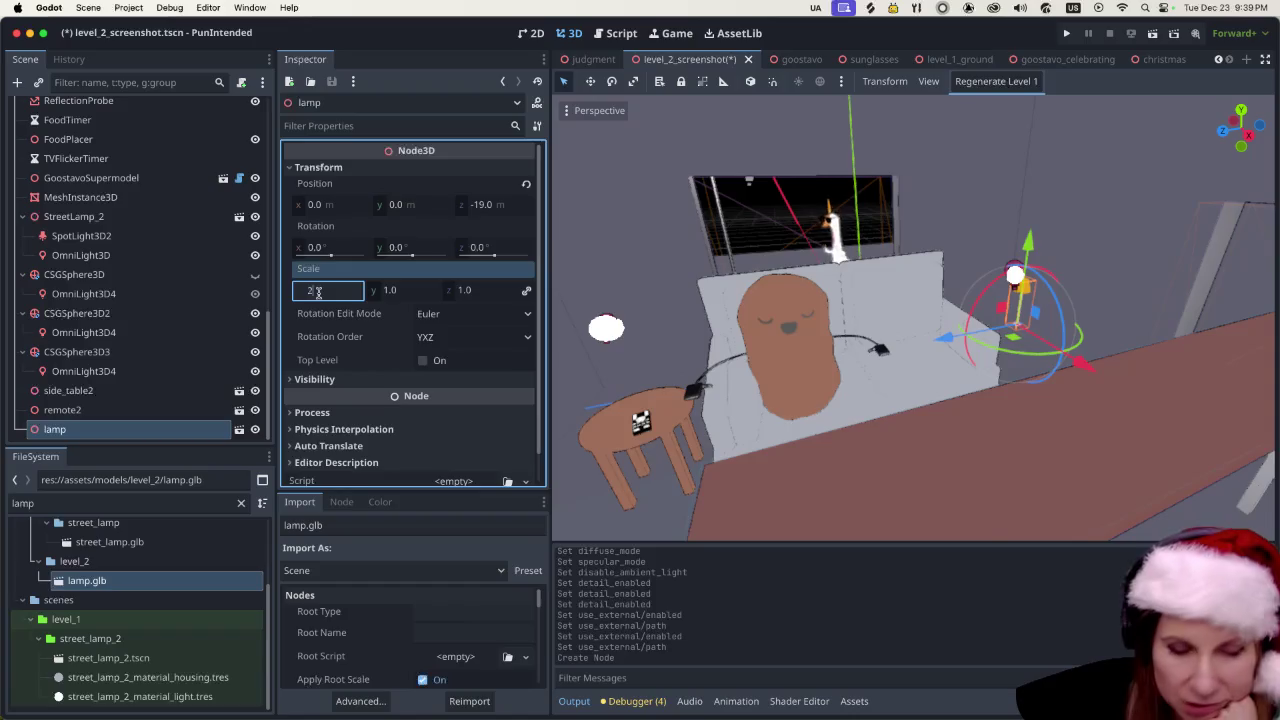
{"action": "key", "text": "Return"}
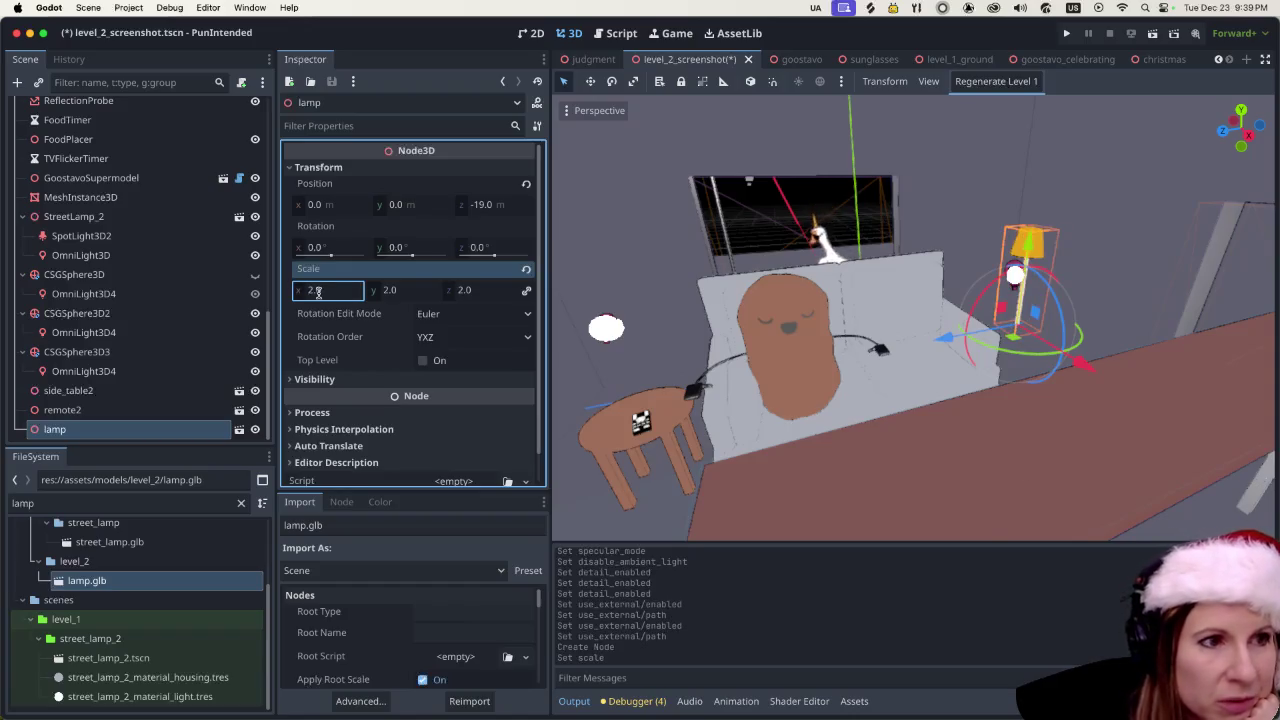
{"action": "type", "text": "5"}
{"action": "key", "text": "Return"}
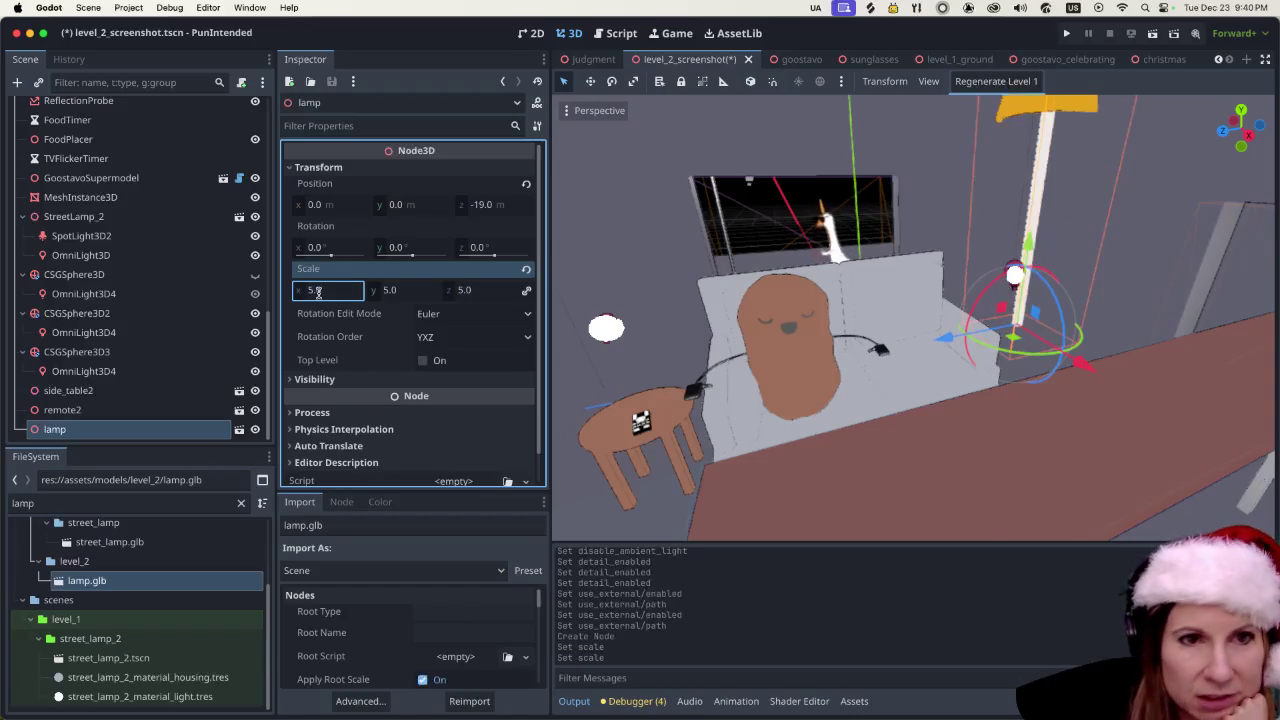
{"action": "left_click", "coordinate": [318, 292]}
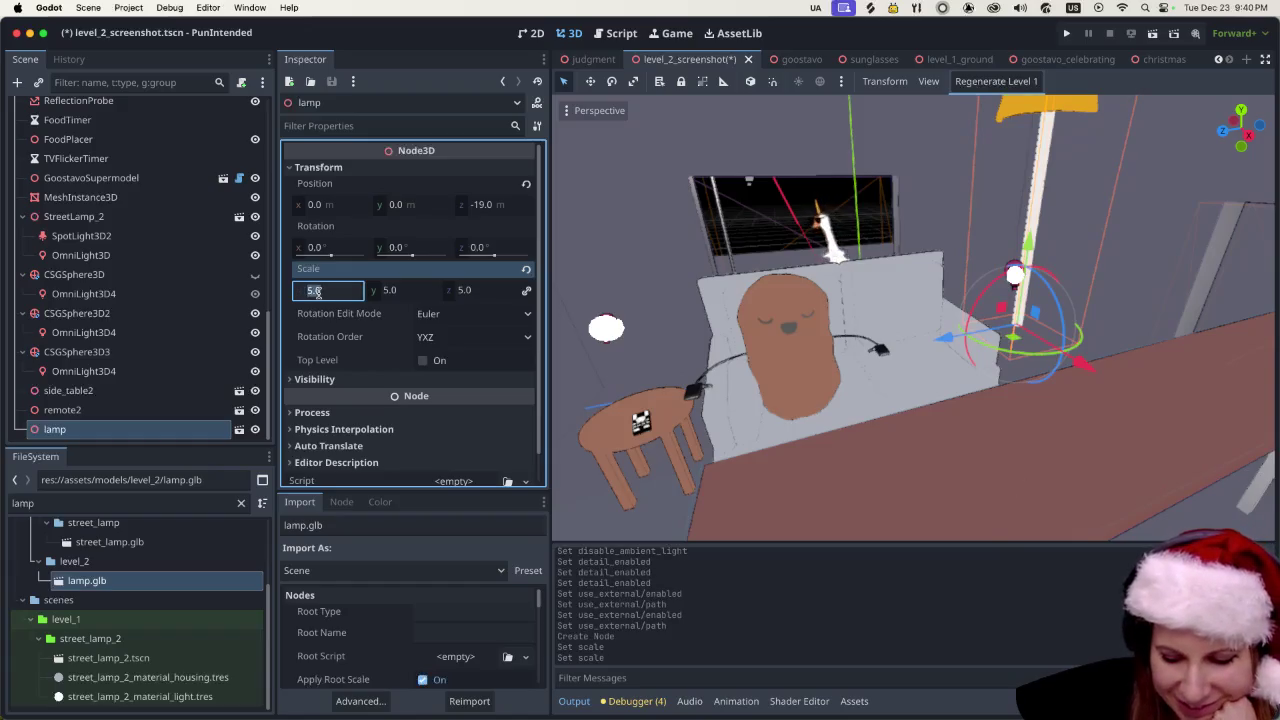
{"action": "type", "text": "4"}
{"action": "key", "text": "Return"}
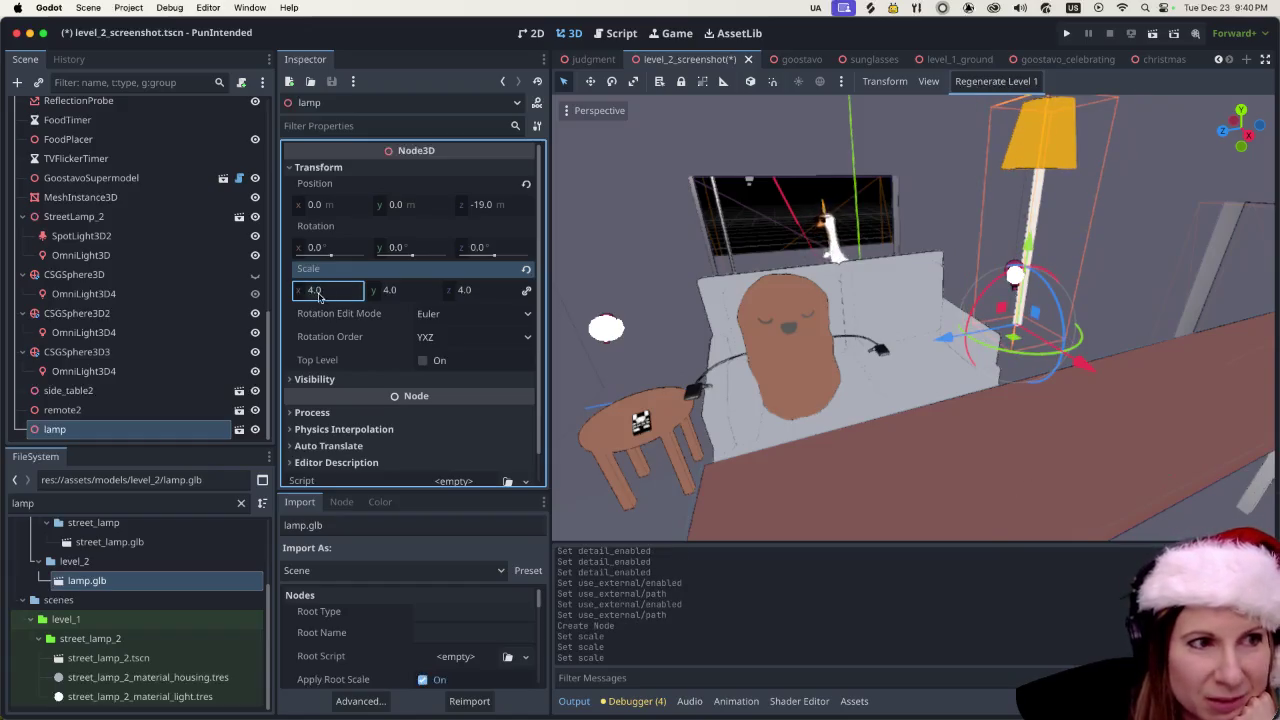
{"action": "left_click", "coordinate": [318, 293]}
{"action": "type", "text": "3"}
{"action": "key", "text": "Return"}
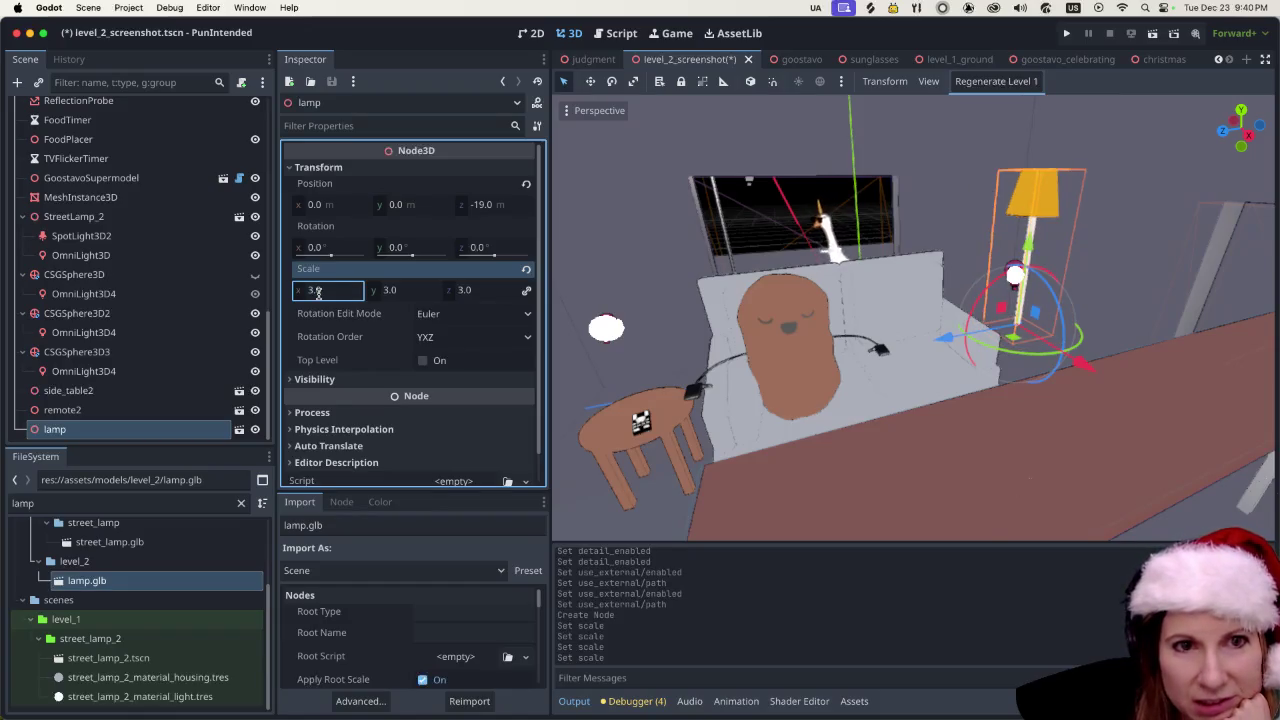
- Raise the lamp onto the floor and slide it beside the couch's right end
{"action": "left_click", "coordinate": [623, 209]}
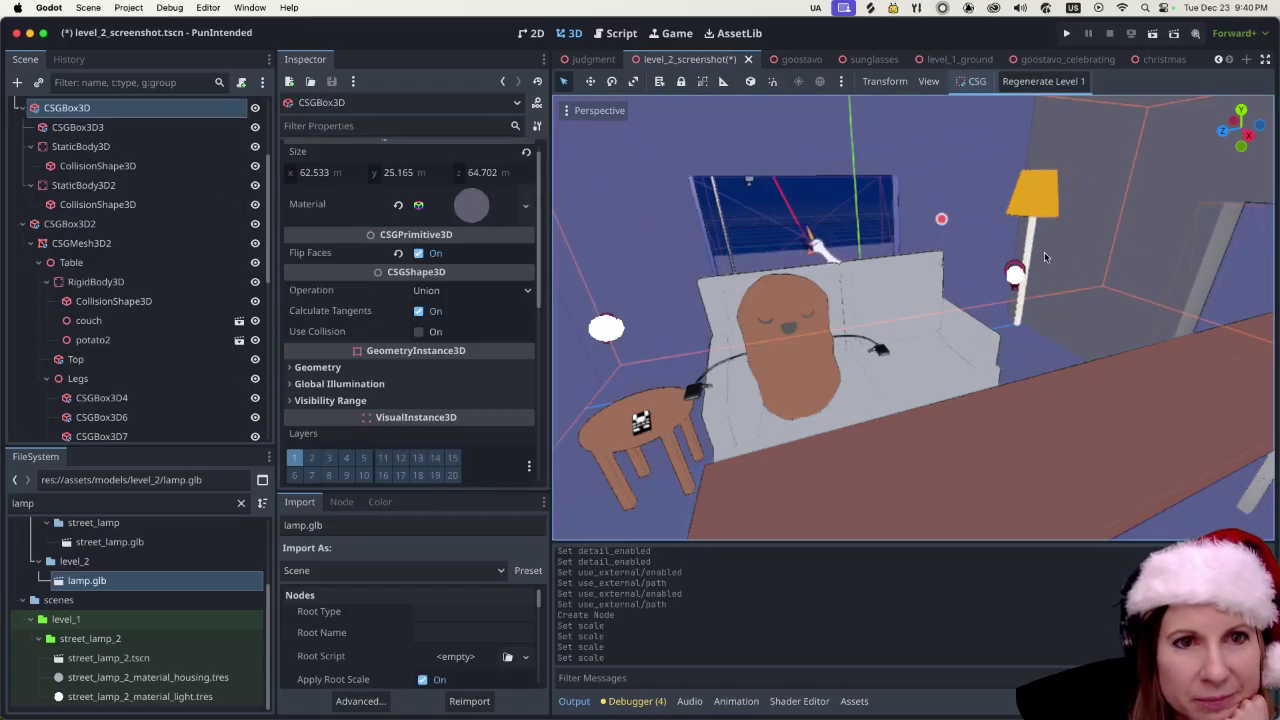
{"action": "left_click", "coordinate": [1037, 205]}
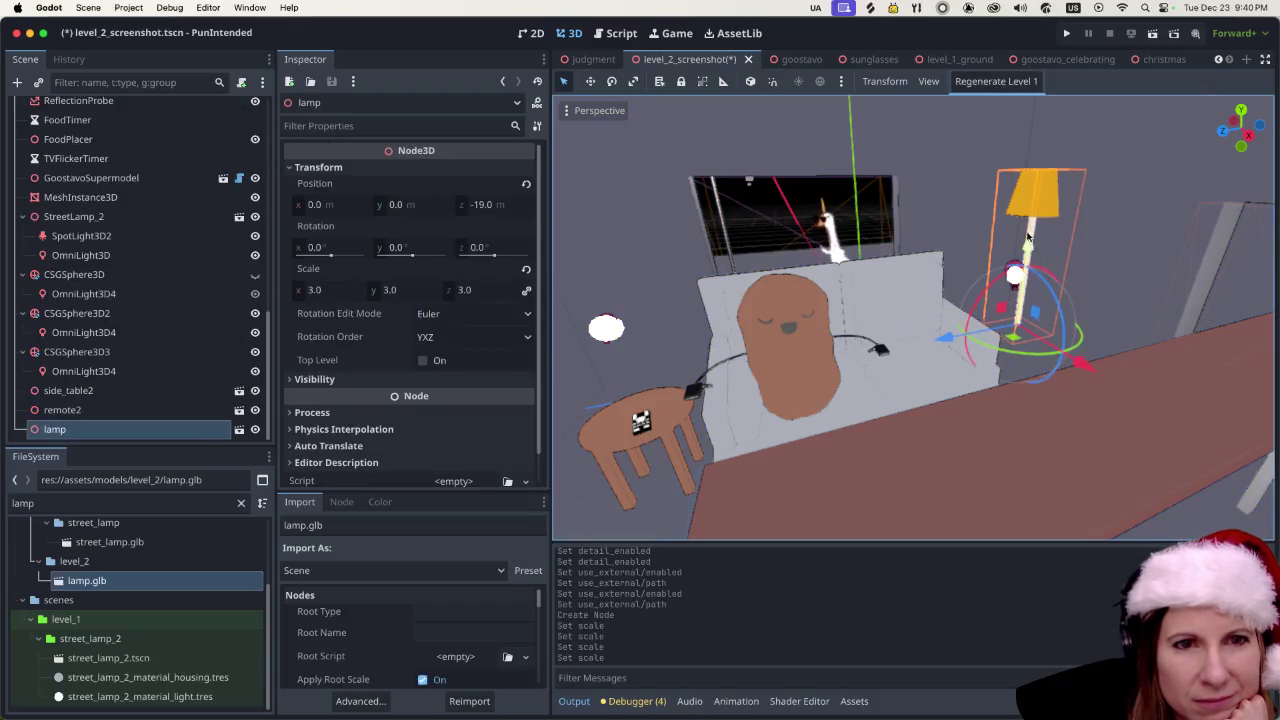
{"action": "mouse_move", "coordinate": [1028, 245]}
{"action": "left_mouse_down"}
{"action": "mouse_move", "coordinate": [1029, 215]}
{"action": "mouse_move", "coordinate": [1030, 240]}
{"action": "left_mouse_up"}
{"action": "left_click", "coordinate": [924, 212]}
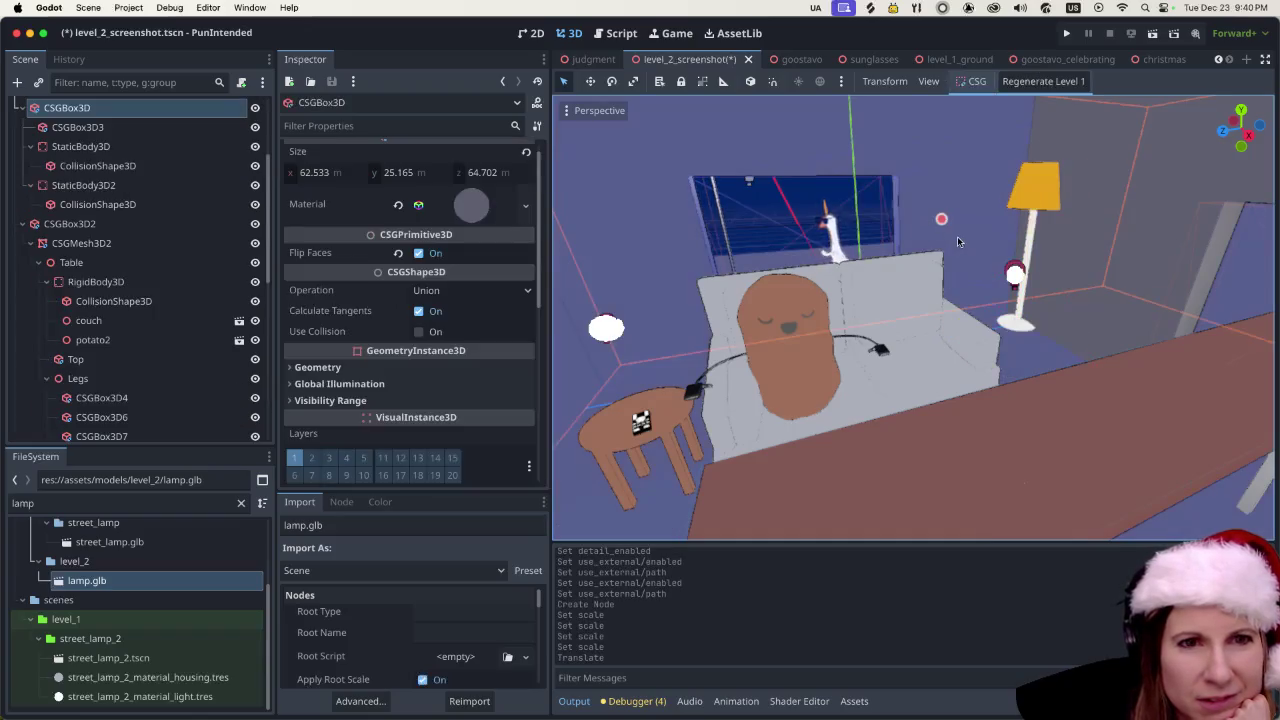
{"action": "scroll", "coordinate": [957, 236], "scroll_direction": "down", "scroll_amount": 2}
{"action": "left_click", "coordinate": [1033, 195]}
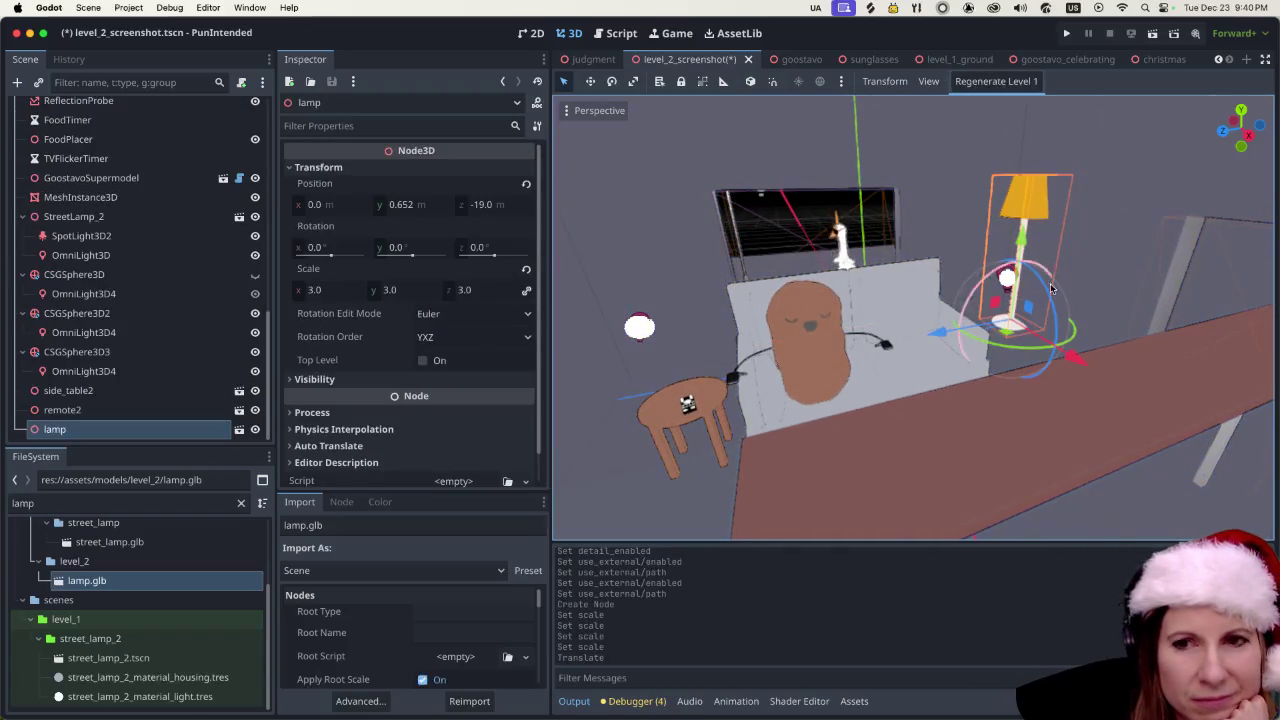
{"action": "left_click", "coordinate": [971, 197]}
{"action": "scroll", "coordinate": [1063, 273], "scroll_direction": "up", "scroll_amount": 1}
{"action": "scroll", "coordinate": [1063, 273], "scroll_direction": "left", "scroll_amount": 3}
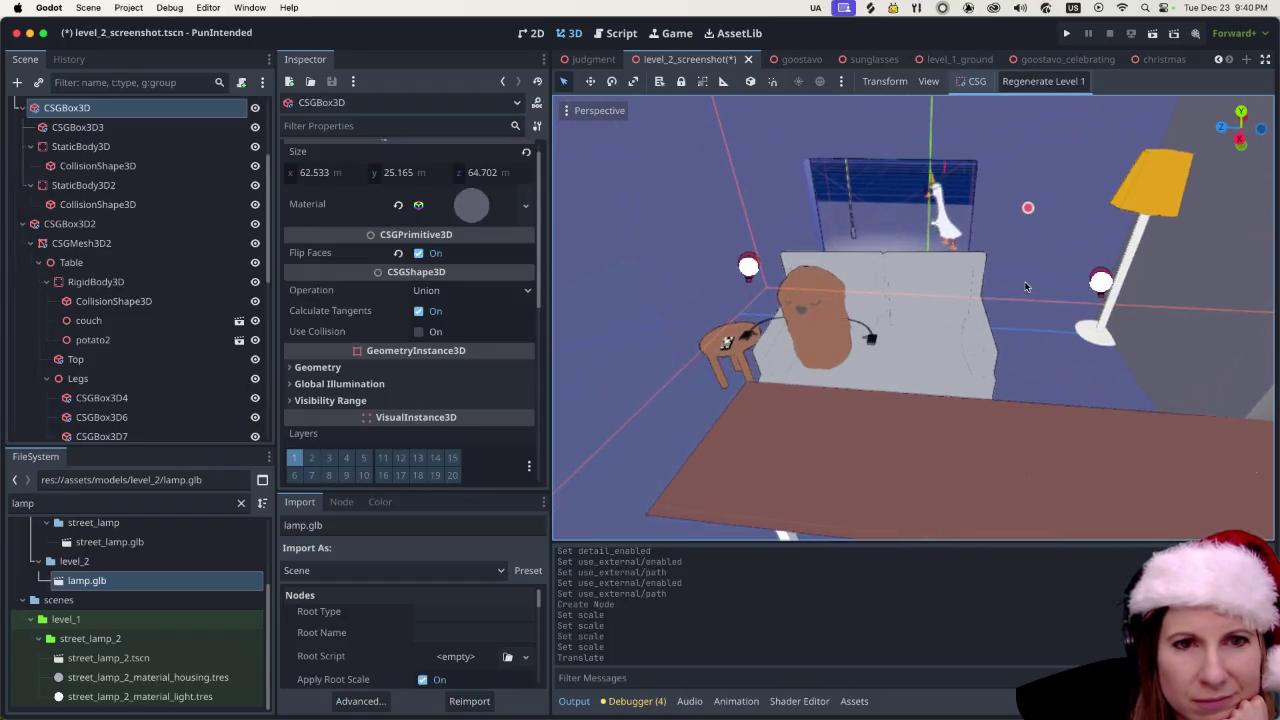
{"action": "left_click", "coordinate": [1027, 323]}
{"action": "left_click_drag", "start_coordinate": [1026, 322], "coordinate": [932, 337]}
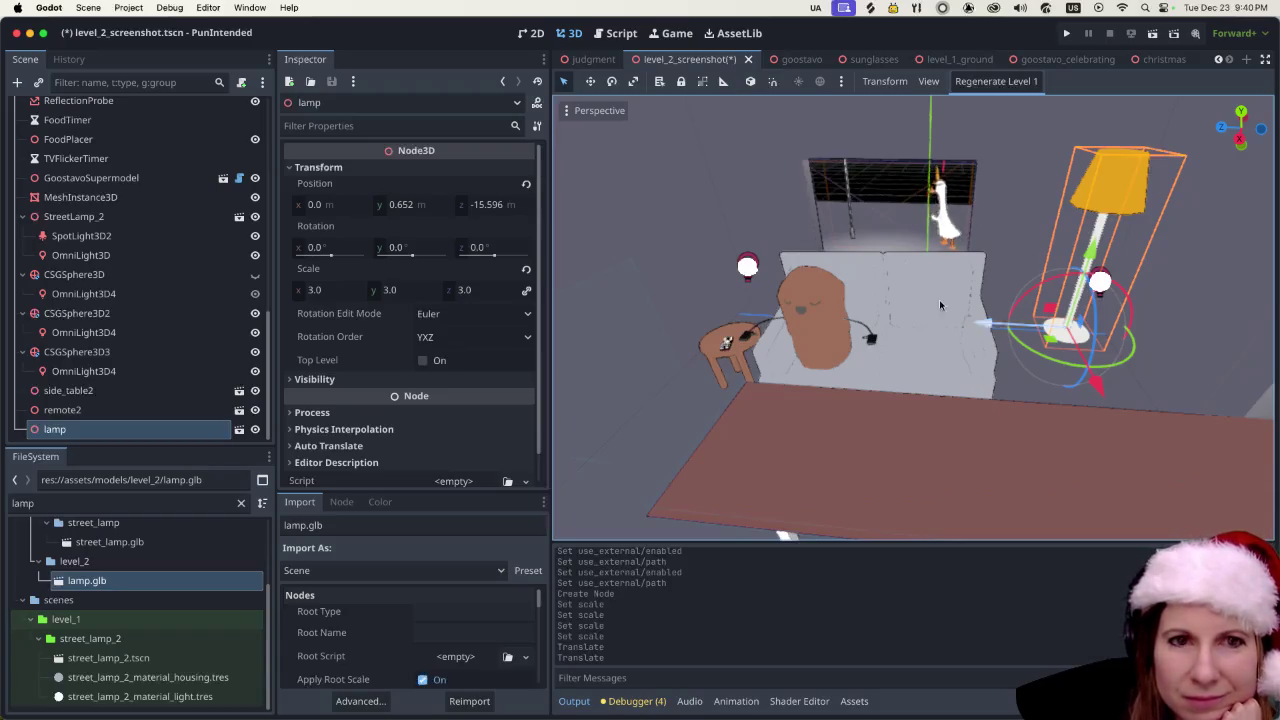
{"action": "scroll", "coordinate": [987, 375], "scroll_direction": "down", "scroll_amount": 10}
{"action": "scroll", "coordinate": [972, 370], "scroll_direction": "up", "scroll_amount": 10}
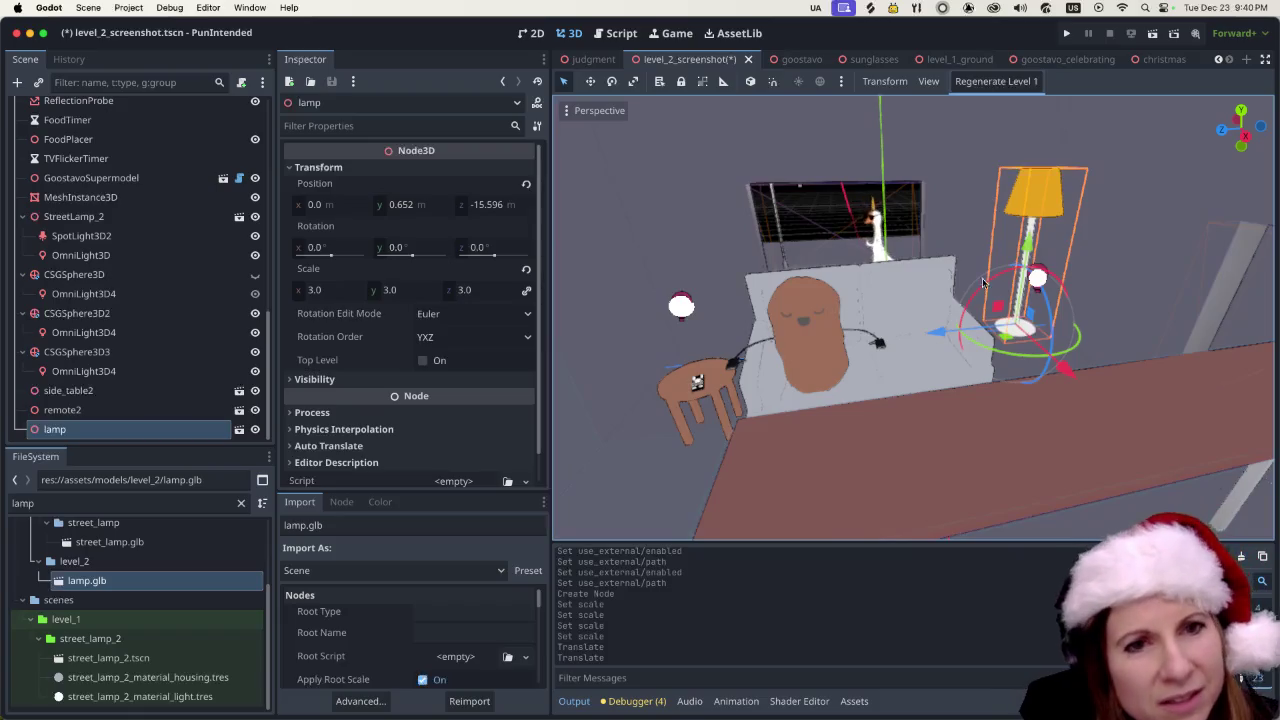
{"action": "left_click", "coordinate": [1041, 283]}
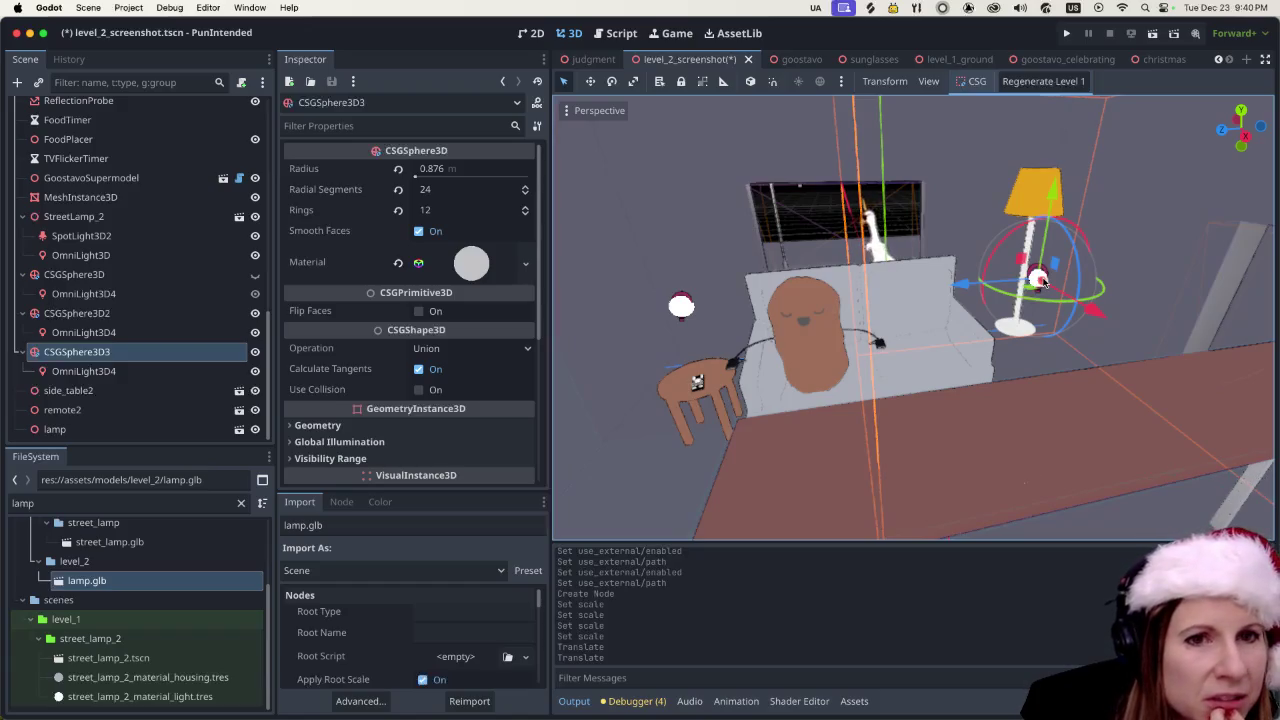
- Move the bulb sphere up to shade height and centre it inside the lampshade
{"action": "scroll", "coordinate": [1055, 297], "scroll_direction": "left", "scroll_amount": 2}
{"action": "scroll", "coordinate": [1067, 310], "scroll_direction": "right", "scroll_amount": 4}
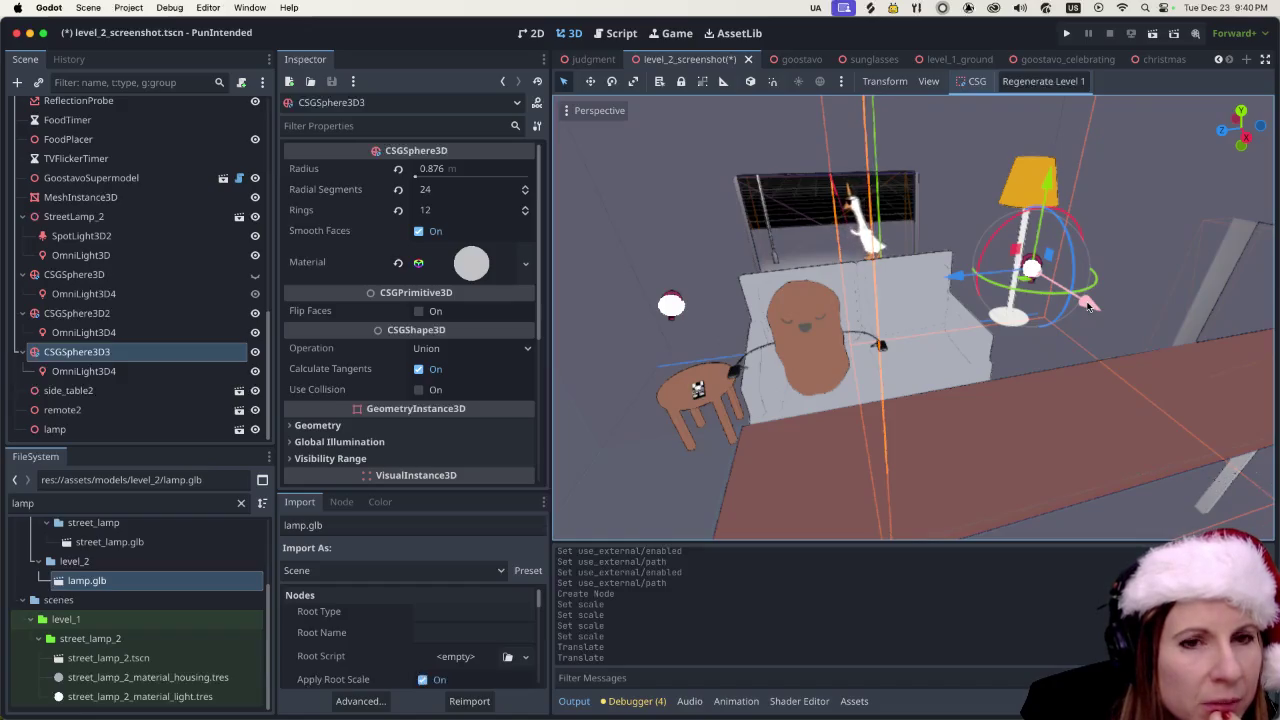
{"action": "left_click_drag", "start_coordinate": [1090, 306], "coordinate": [1102, 313]}
{"action": "left_click_drag", "start_coordinate": [1057, 185], "coordinate": [1100, 146]}
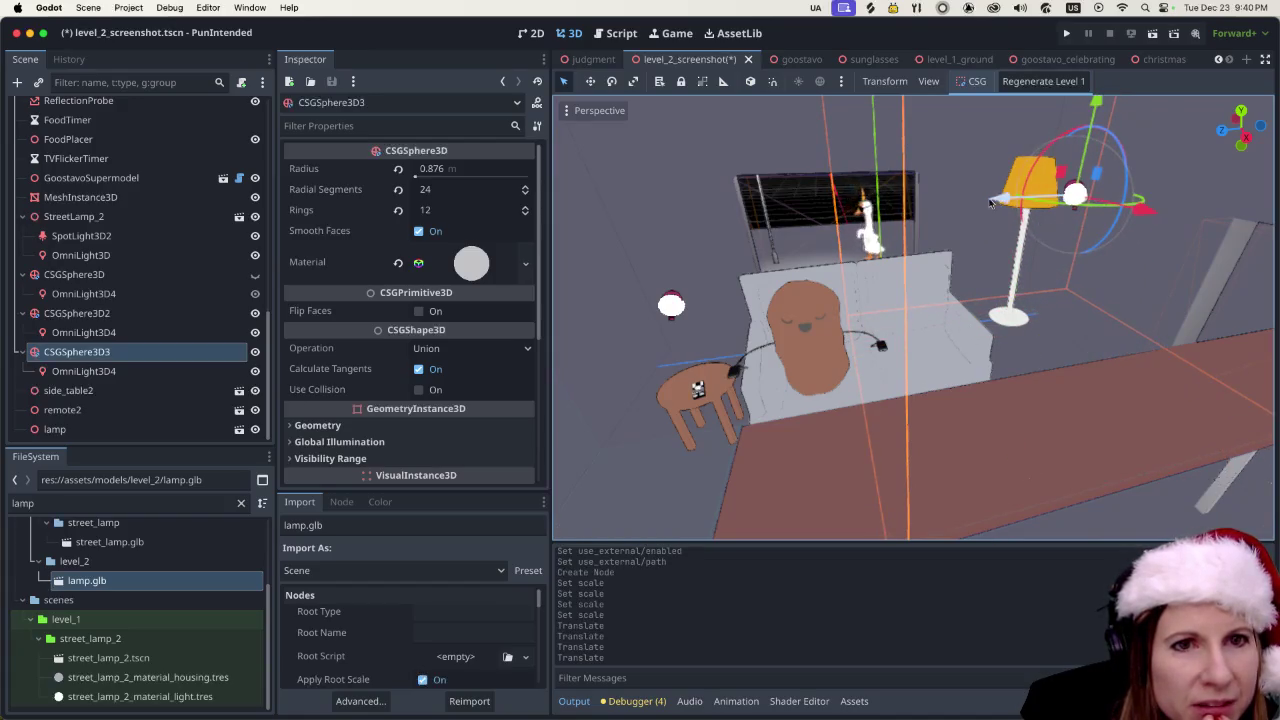
{"action": "left_click_drag", "start_coordinate": [995, 205], "coordinate": [958, 203]}
{"action": "scroll", "coordinate": [1092, 213], "scroll_direction": "down", "scroll_amount": 5}
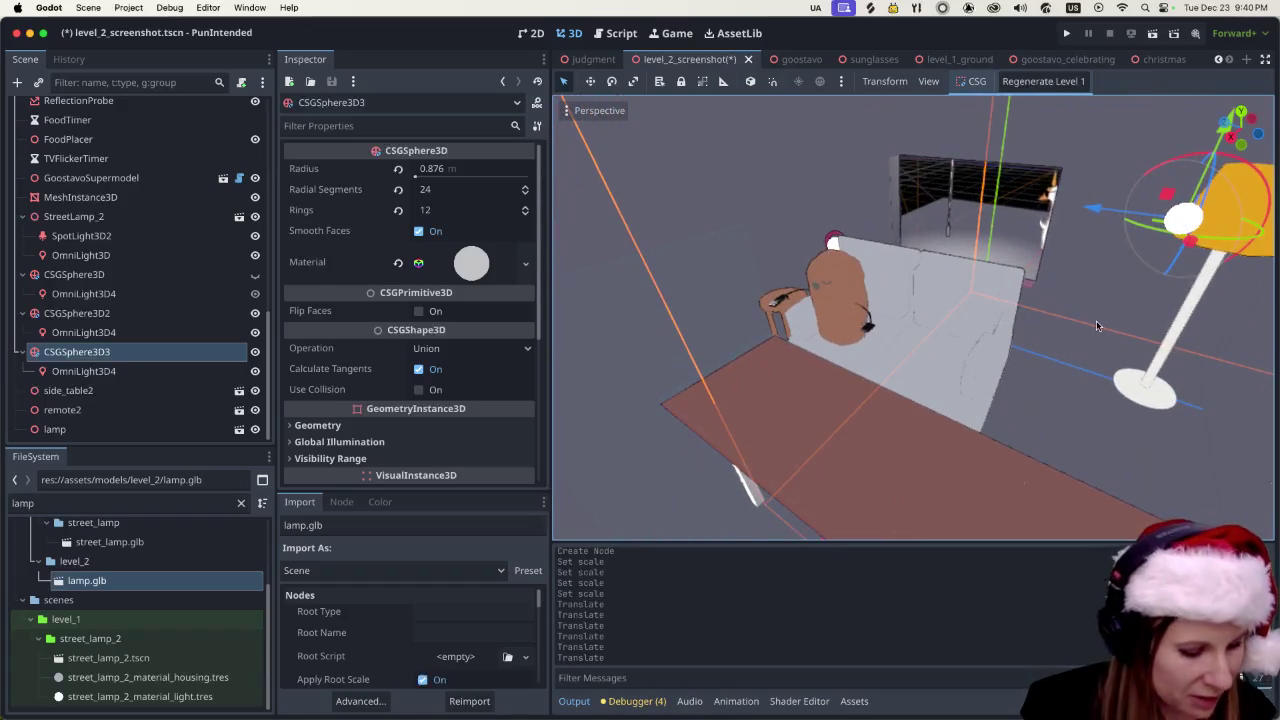
{"action": "scroll", "coordinate": [989, 274], "scroll_direction": "up", "scroll_amount": 5}
{"action": "scroll", "coordinate": [838, 266], "scroll_direction": "down", "scroll_amount": 5}
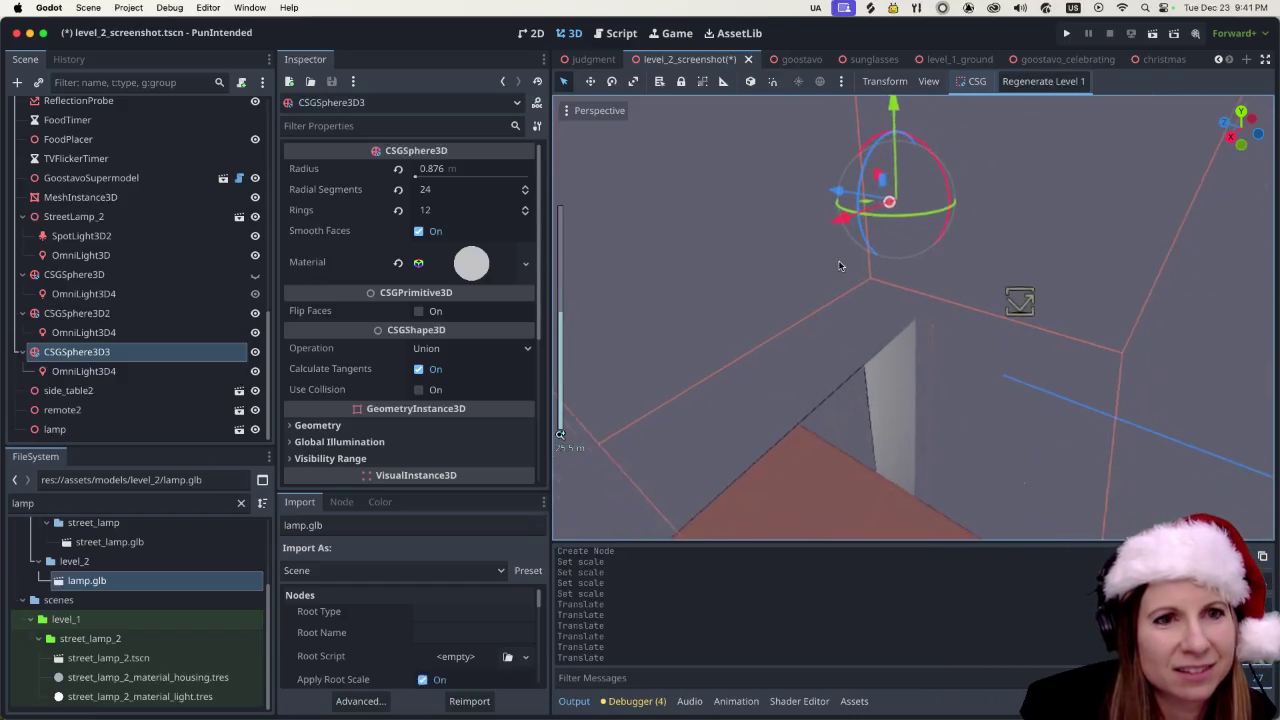
{"action": "scroll", "coordinate": [1140, 282], "scroll_direction": "up", "scroll_amount": 3}
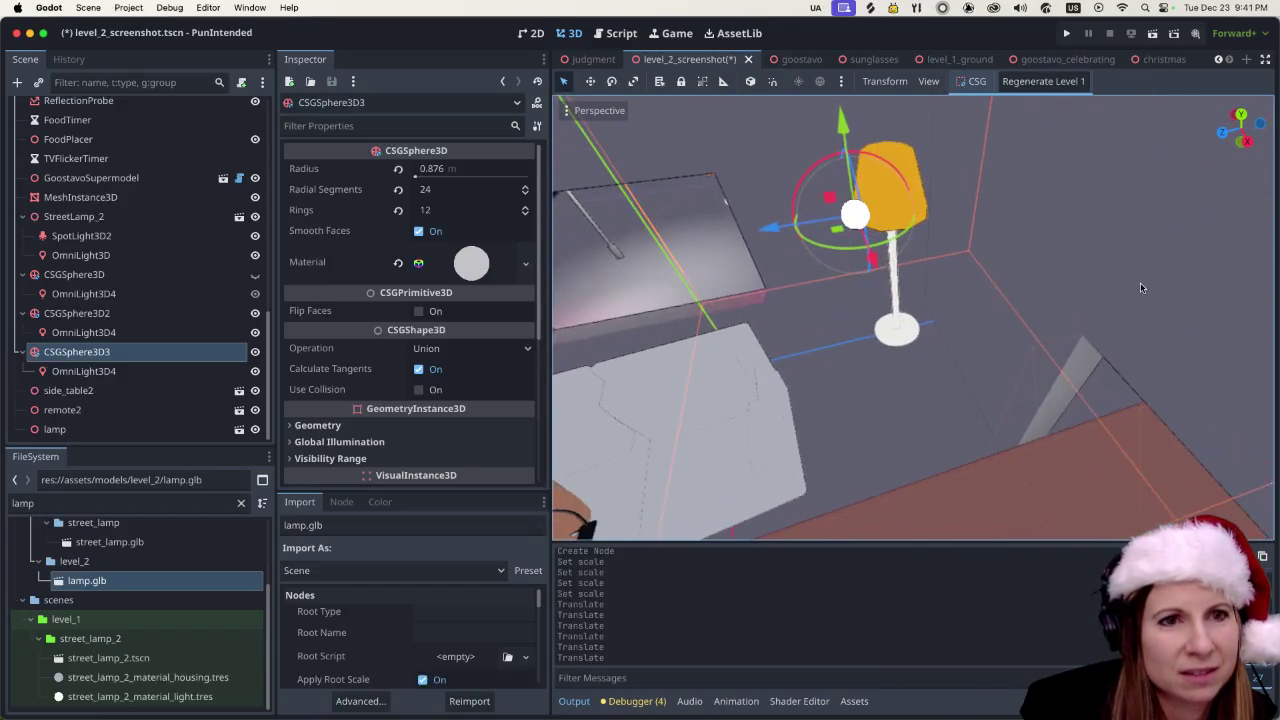
{"action": "left_click_drag", "start_coordinate": [762, 231], "coordinate": [916, 246]}
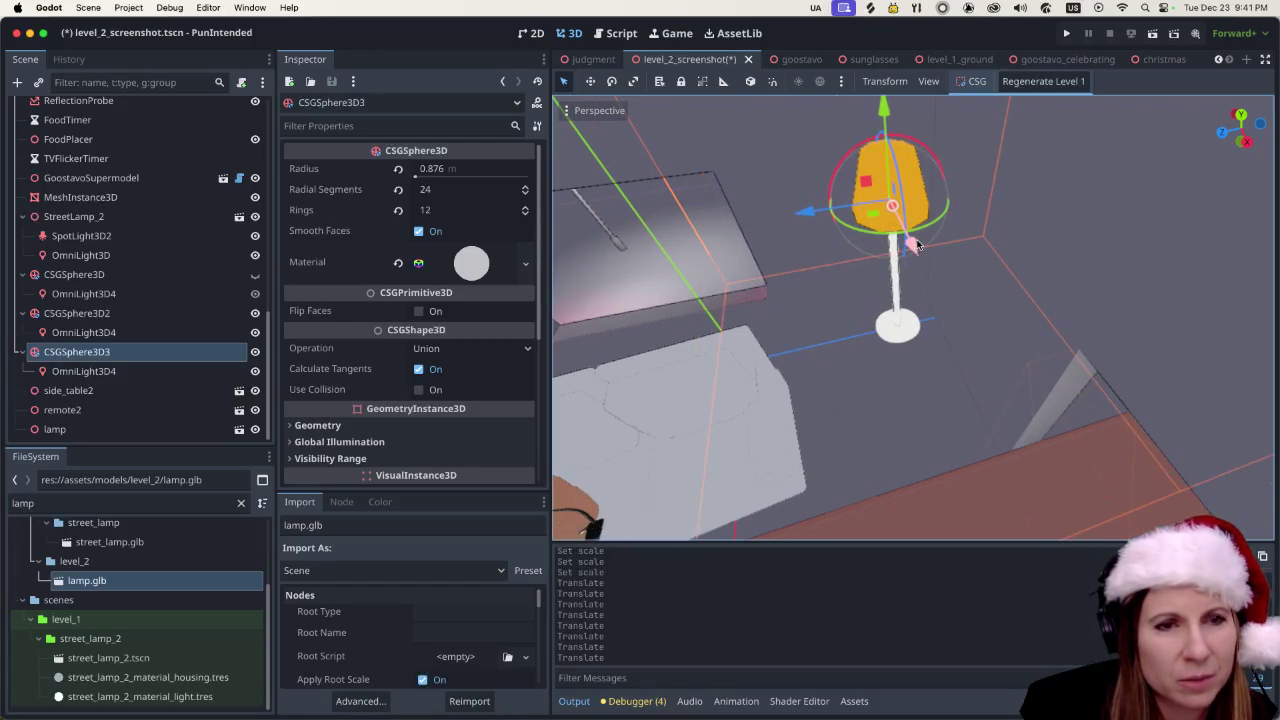
- Lower the bulb sphere slightly within the shade
{"action": "scroll", "coordinate": [832, 293], "scroll_direction": "right", "scroll_amount": 5}
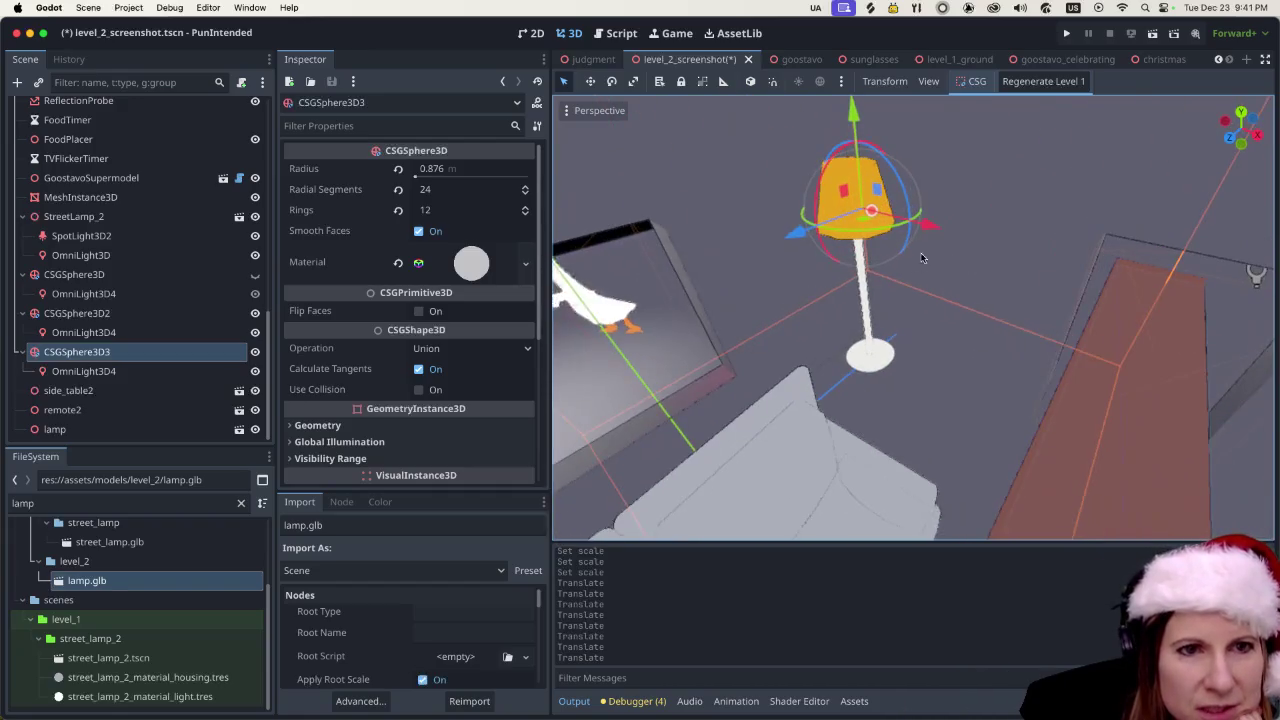
{"action": "scroll", "coordinate": [930, 229], "scroll_direction": "right", "scroll_amount": 2}
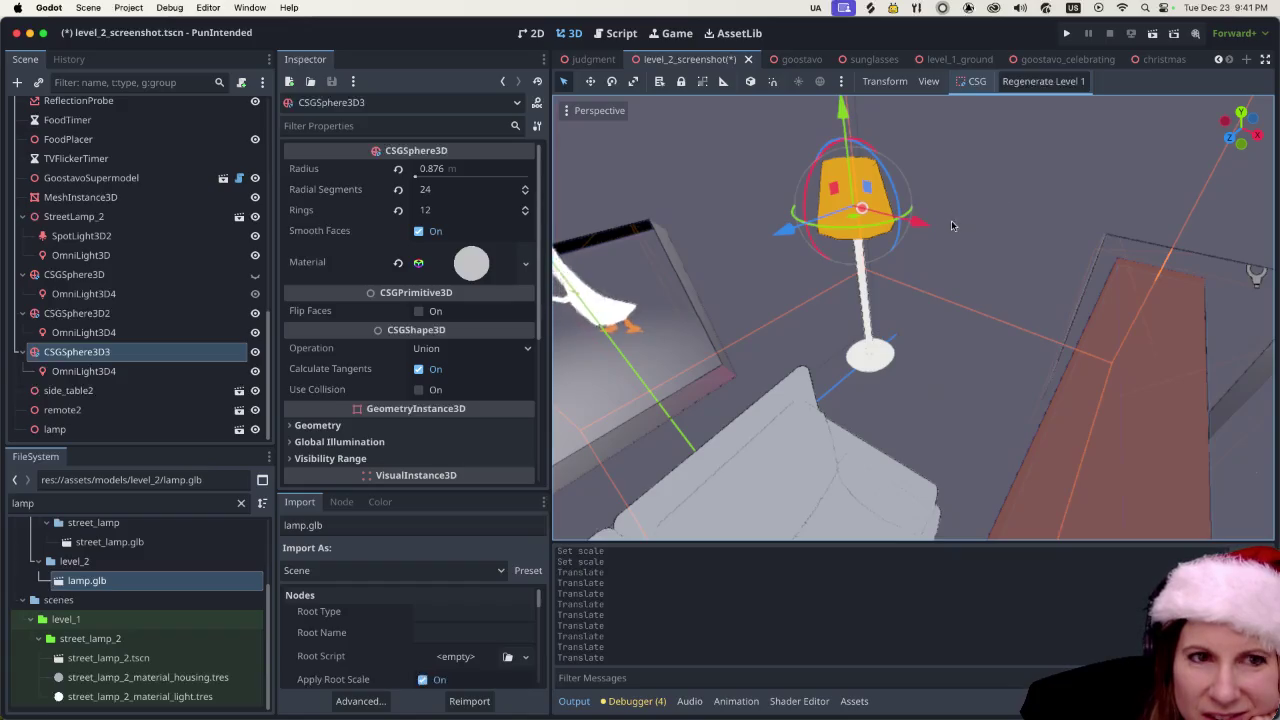
{"action": "scroll", "coordinate": [947, 226], "scroll_direction": "down", "scroll_amount": 3}
{"action": "scroll", "coordinate": [982, 277], "scroll_direction": "up", "scroll_amount": 3}
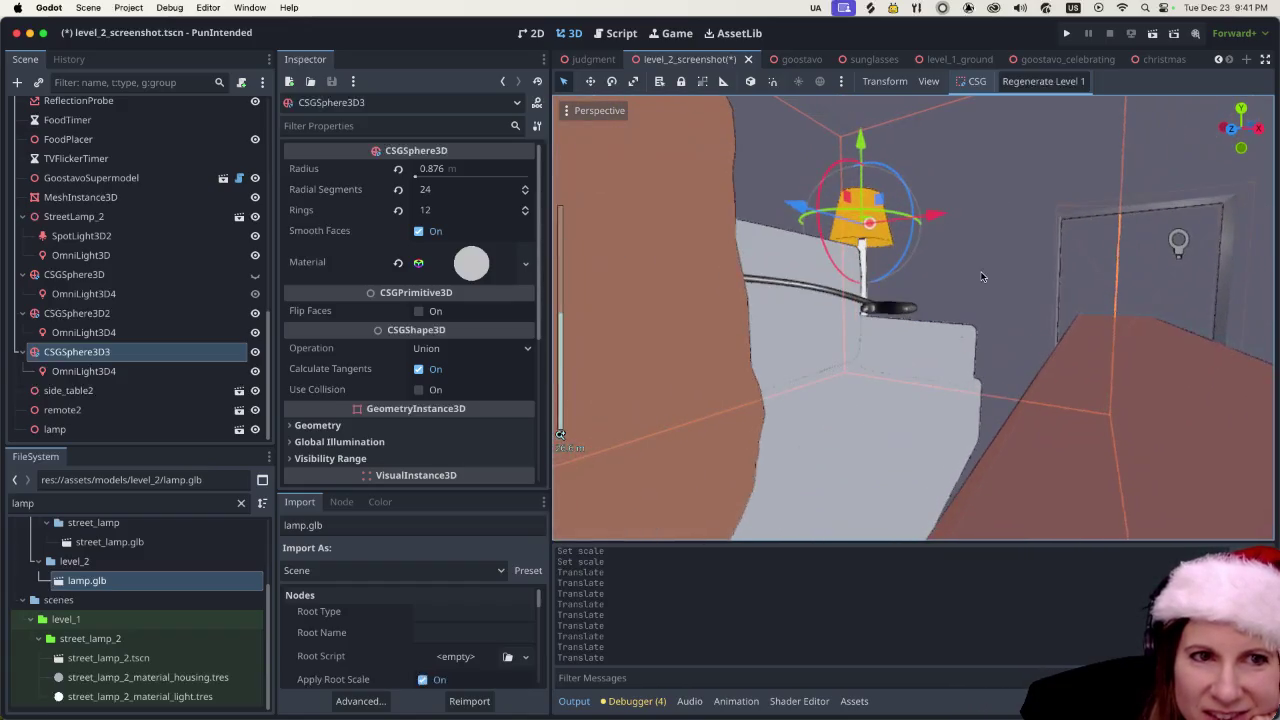
{"action": "scroll", "coordinate": [975, 277], "scroll_direction": "down", "scroll_amount": 3}
{"action": "left_click_drag", "start_coordinate": [872, 158], "coordinate": [872, 171]}
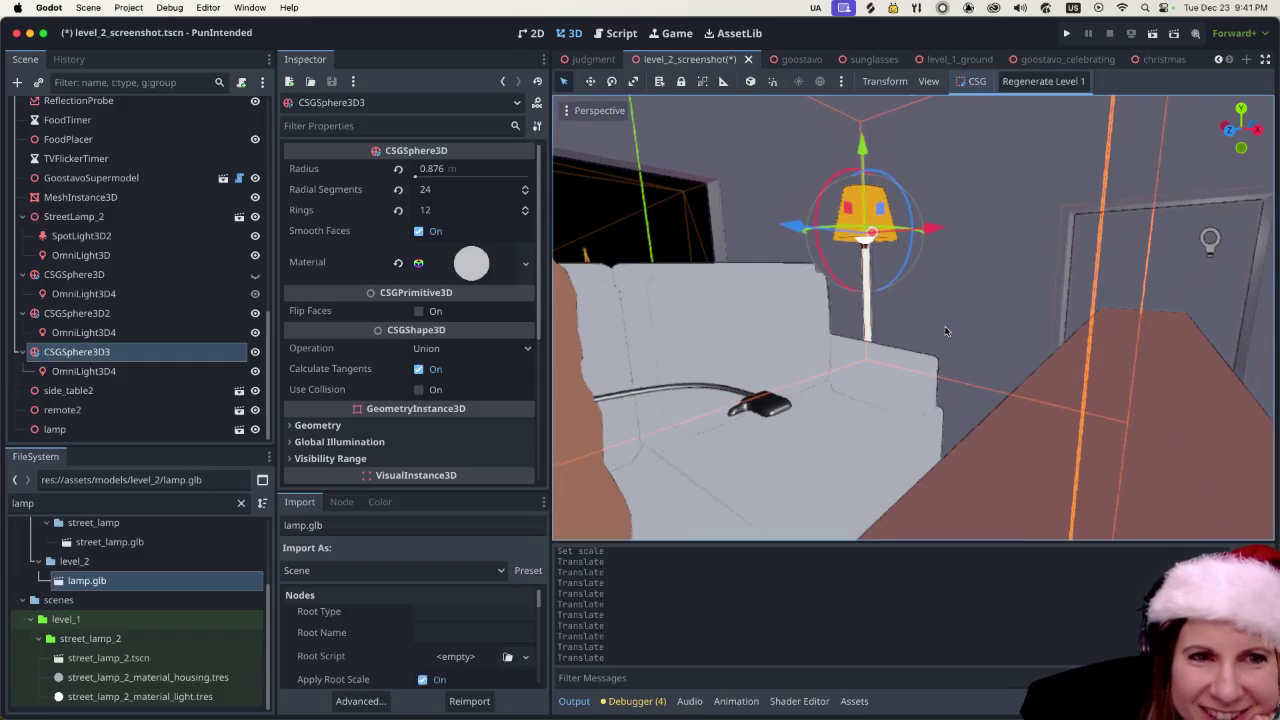
{"action": "scroll", "coordinate": [966, 304], "scroll_direction": "right", "scroll_amount": 3}
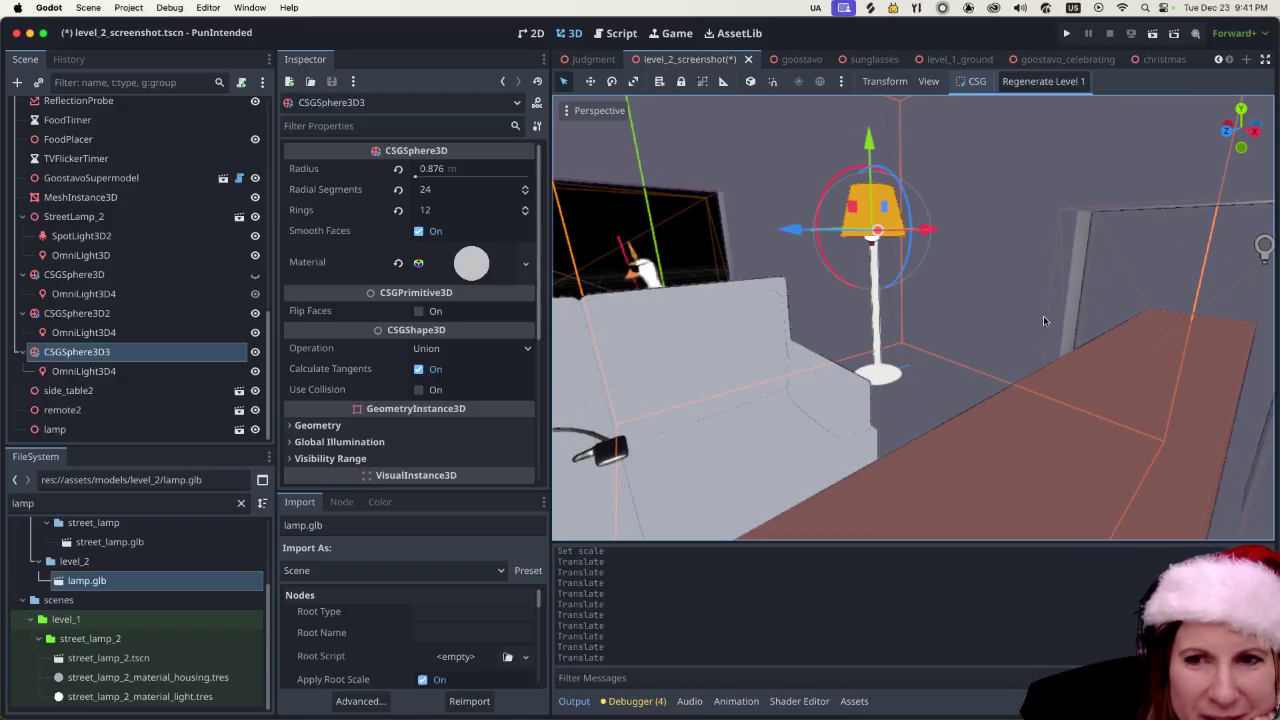
{"action": "scroll", "coordinate": [1046, 258], "scroll_direction": "up", "scroll_amount": 3}
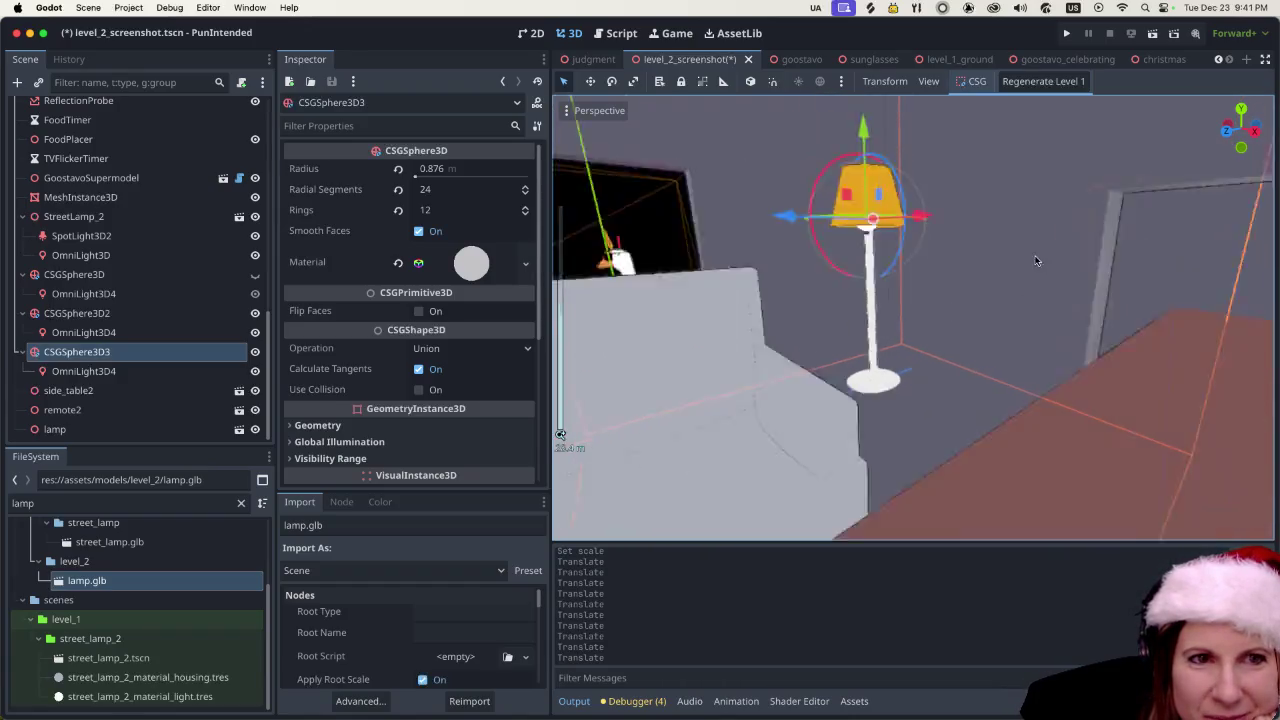
{"action": "scroll", "coordinate": [1036, 260], "scroll_direction": "down", "scroll_amount": 5}
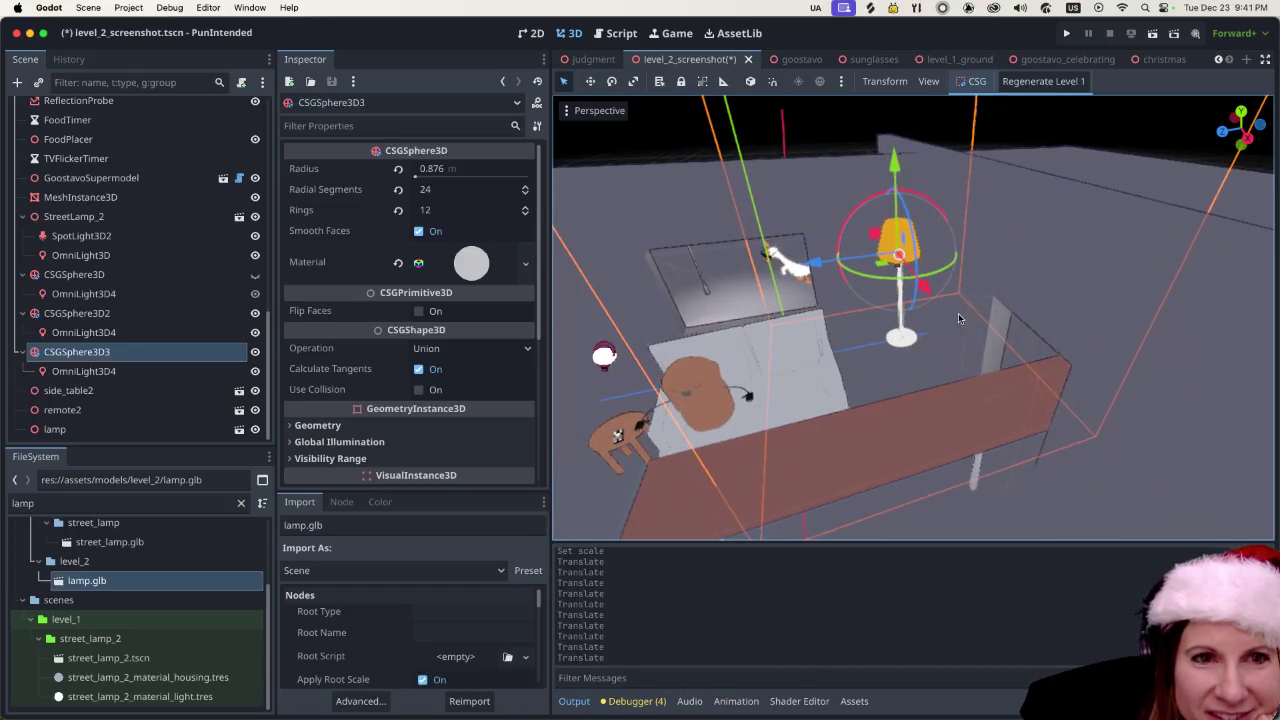
{"action": "scroll", "coordinate": [958, 318], "scroll_direction": "up", "scroll_amount": 3}
- Save and test-run the scene, then raise the bulb slightly higher in the shade
{"action": "key", "text": "ctrl+s"}
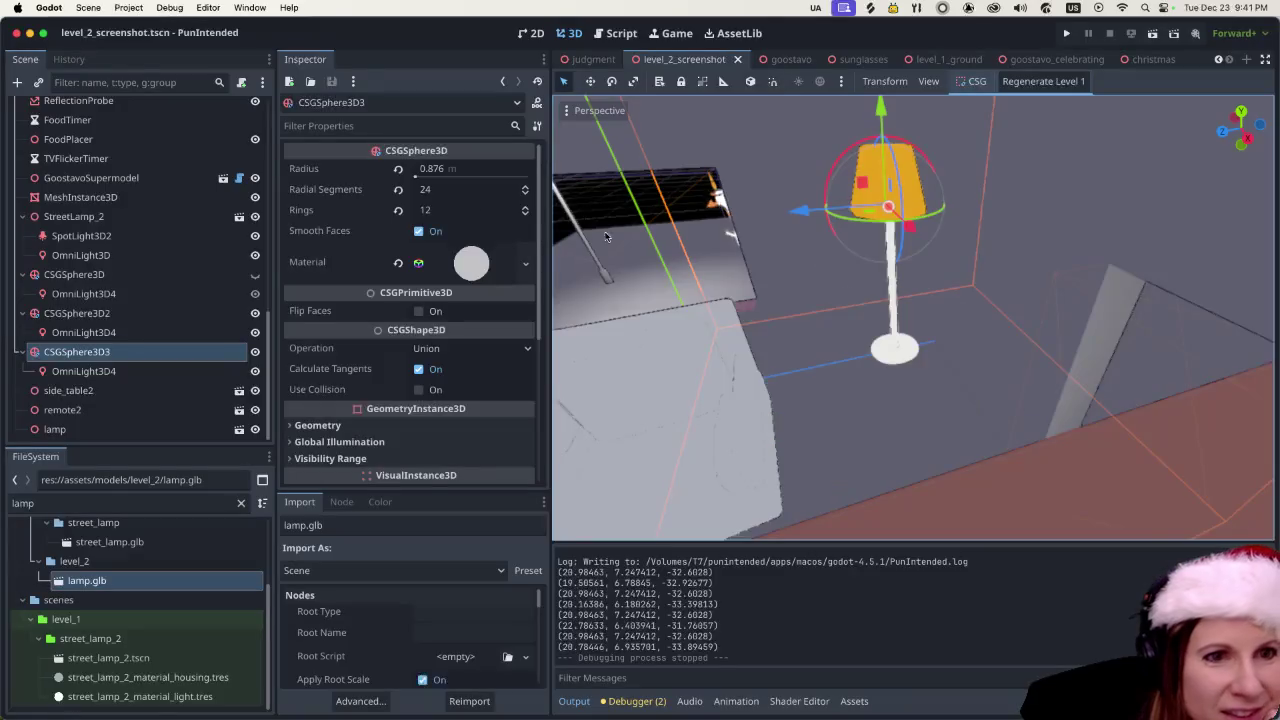
{"action": "scroll", "coordinate": [852, 388], "scroll_direction": "down", "scroll_amount": 5}
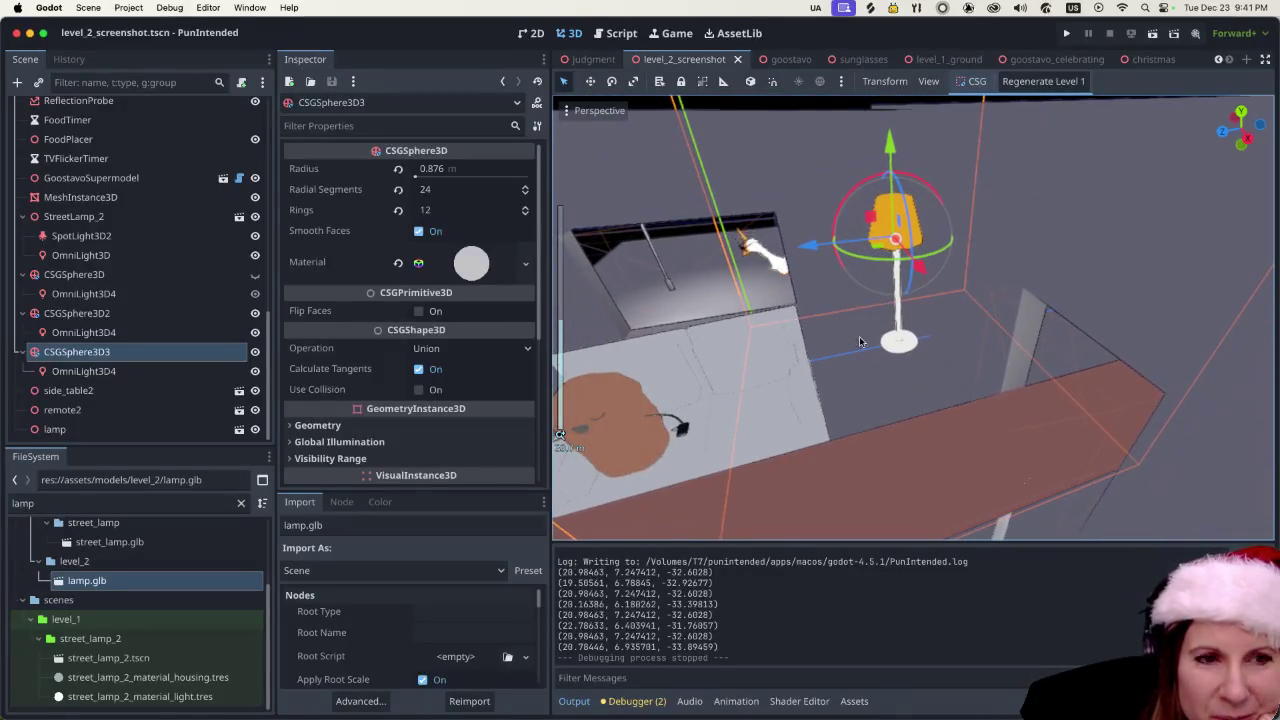
{"action": "scroll", "coordinate": [852, 388], "scroll_direction": "up", "scroll_amount": 5}
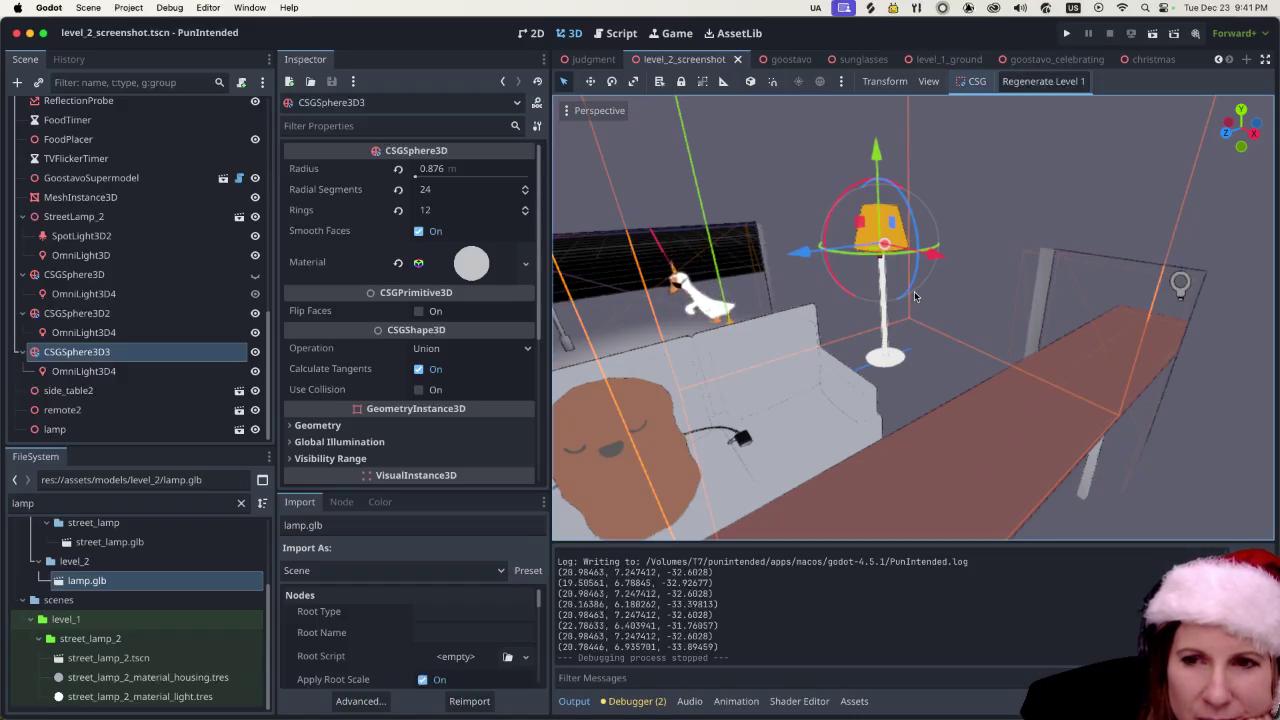
{"action": "scroll", "coordinate": [955, 294], "scroll_direction": "up", "scroll_amount": 2}
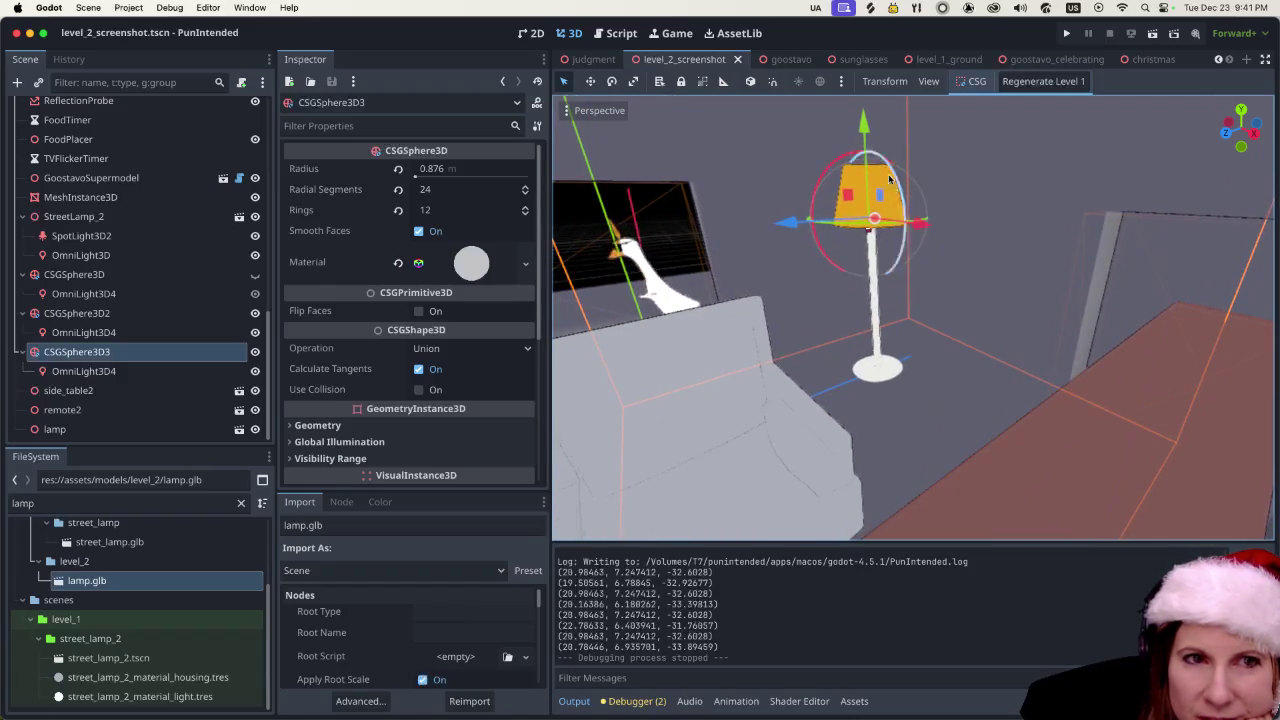
{"action": "left_click_drag", "start_coordinate": [864, 124], "coordinate": [864, 114]}
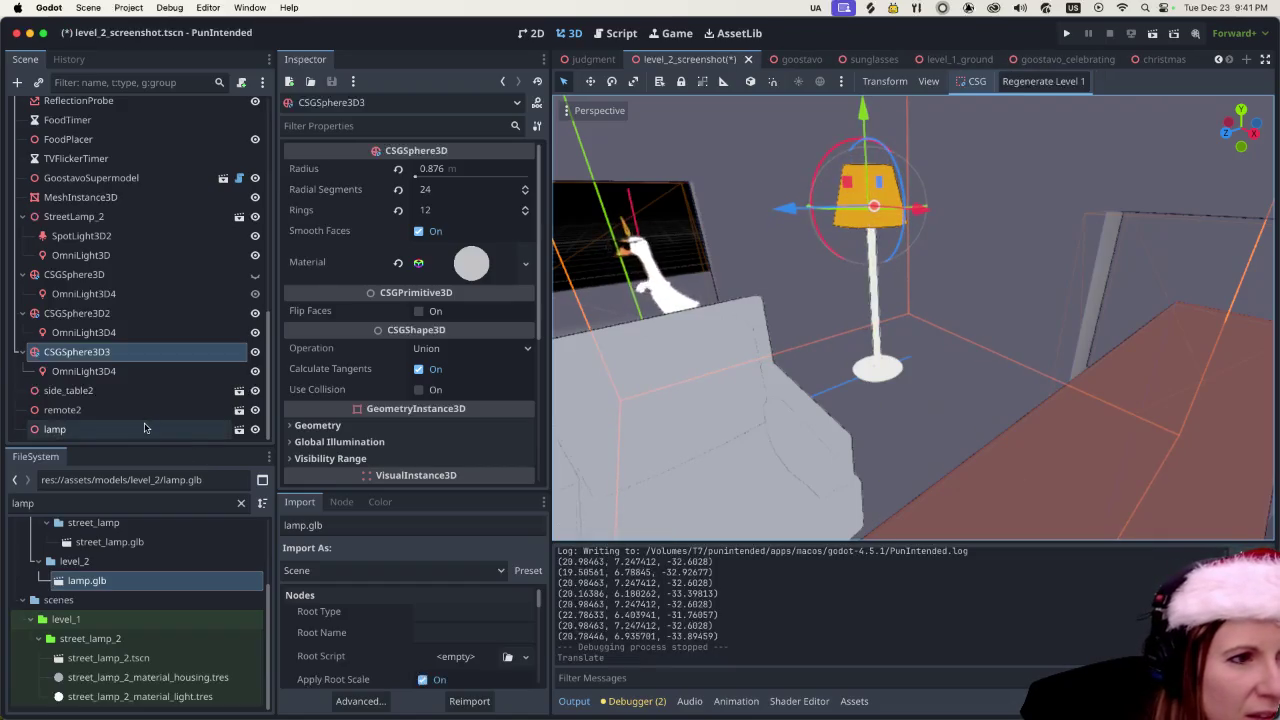
- Switch lamp.glb's shade material to external honey_emissive.tres and reimport the lamp
{"action": "left_click", "coordinate": [122, 590]}
{"action": "double_click", "coordinate": [122, 590]}
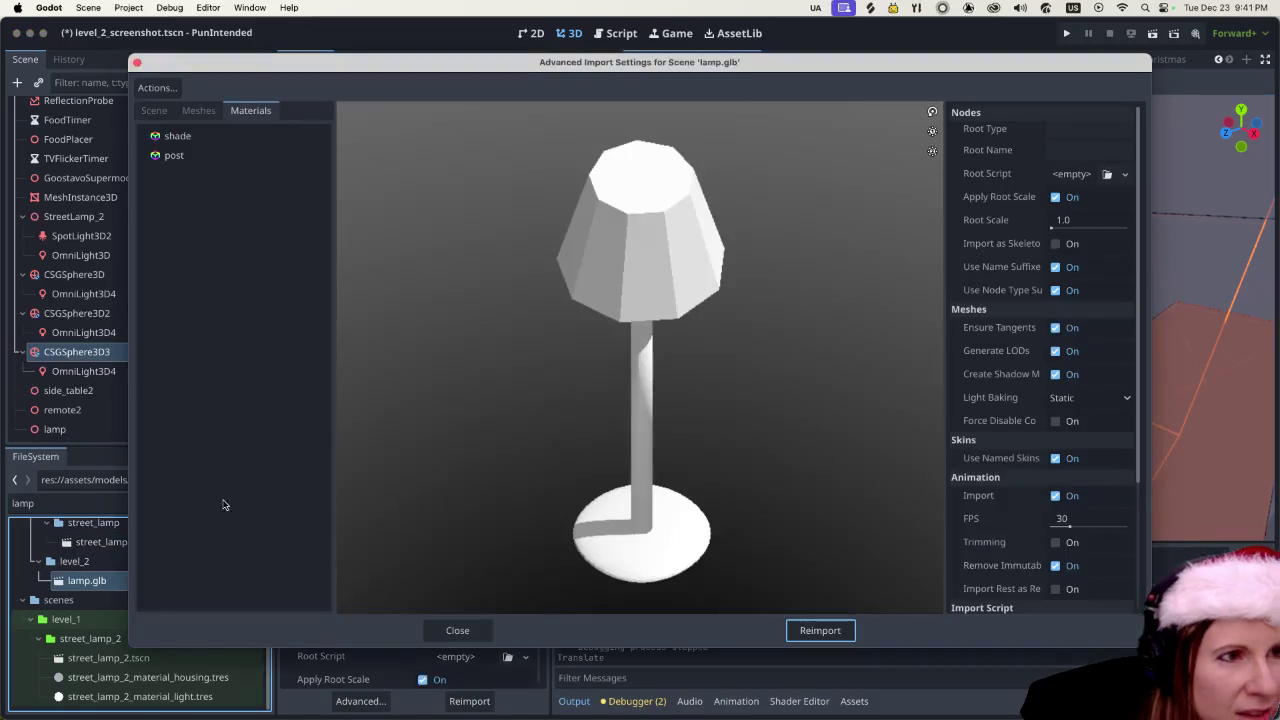
{"action": "left_click", "coordinate": [262, 136]}
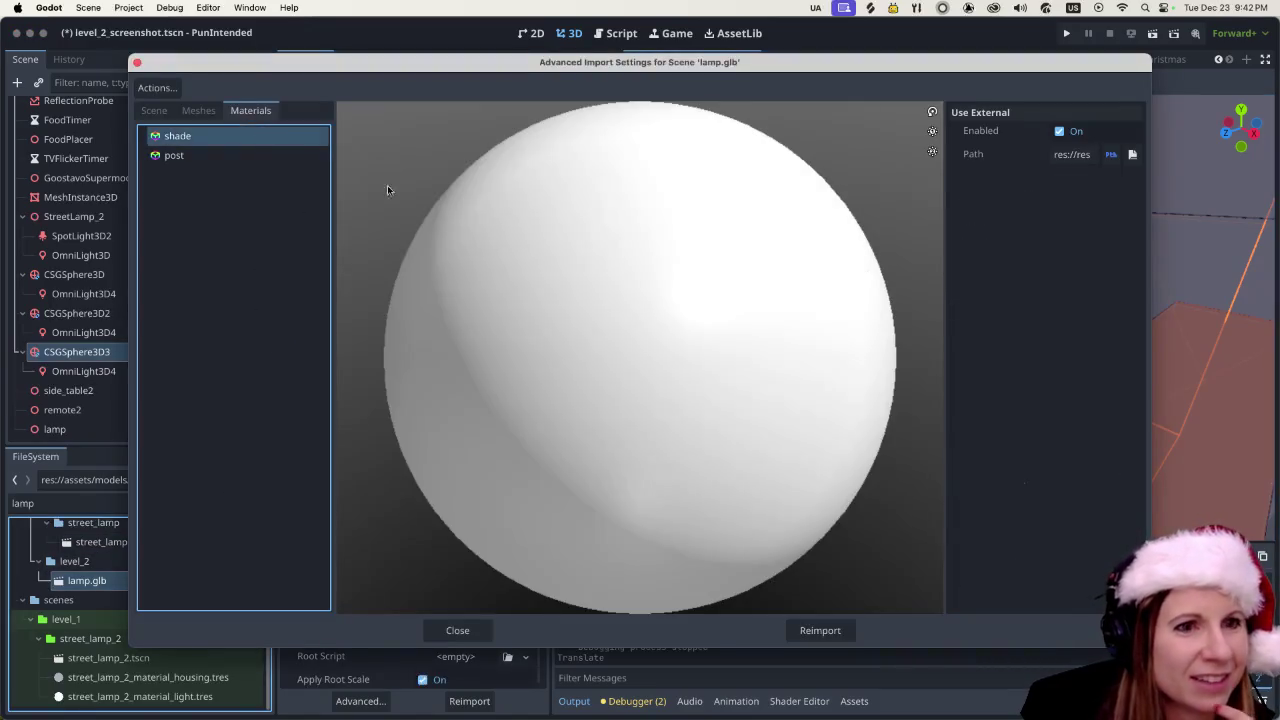
{"action": "left_click", "coordinate": [1131, 155]}
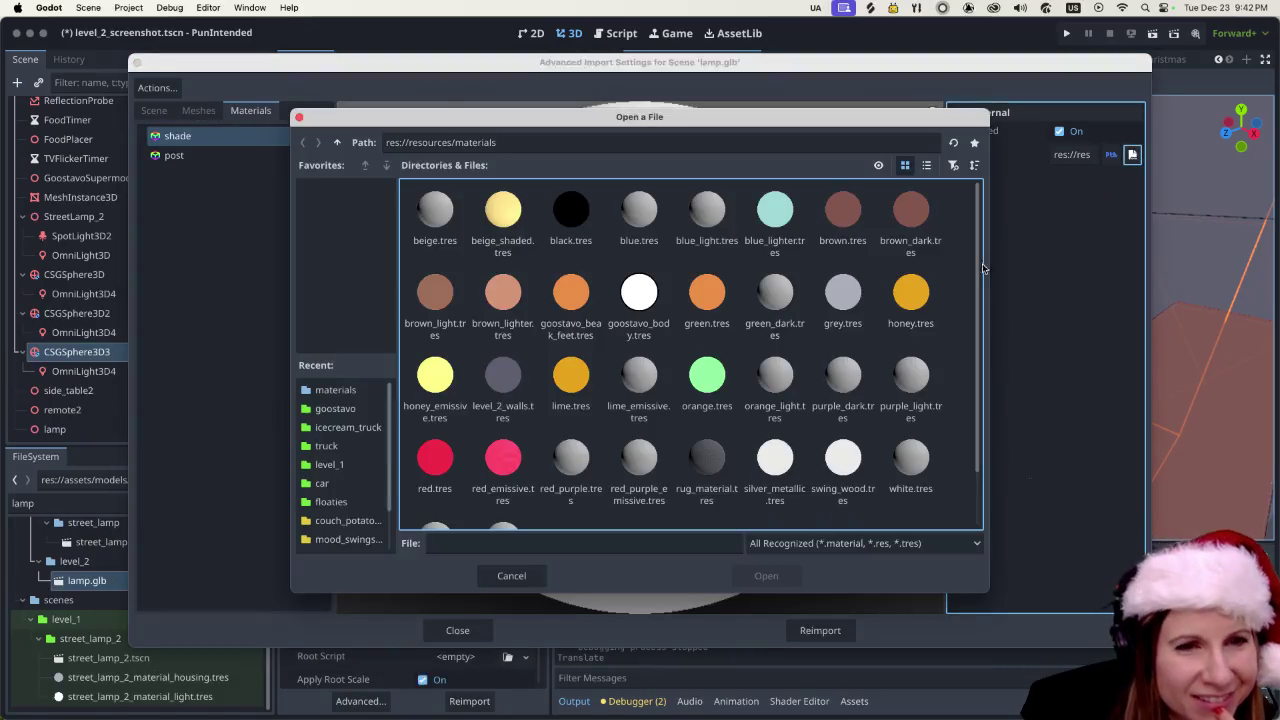
{"action": "left_click", "coordinate": [445, 375]}
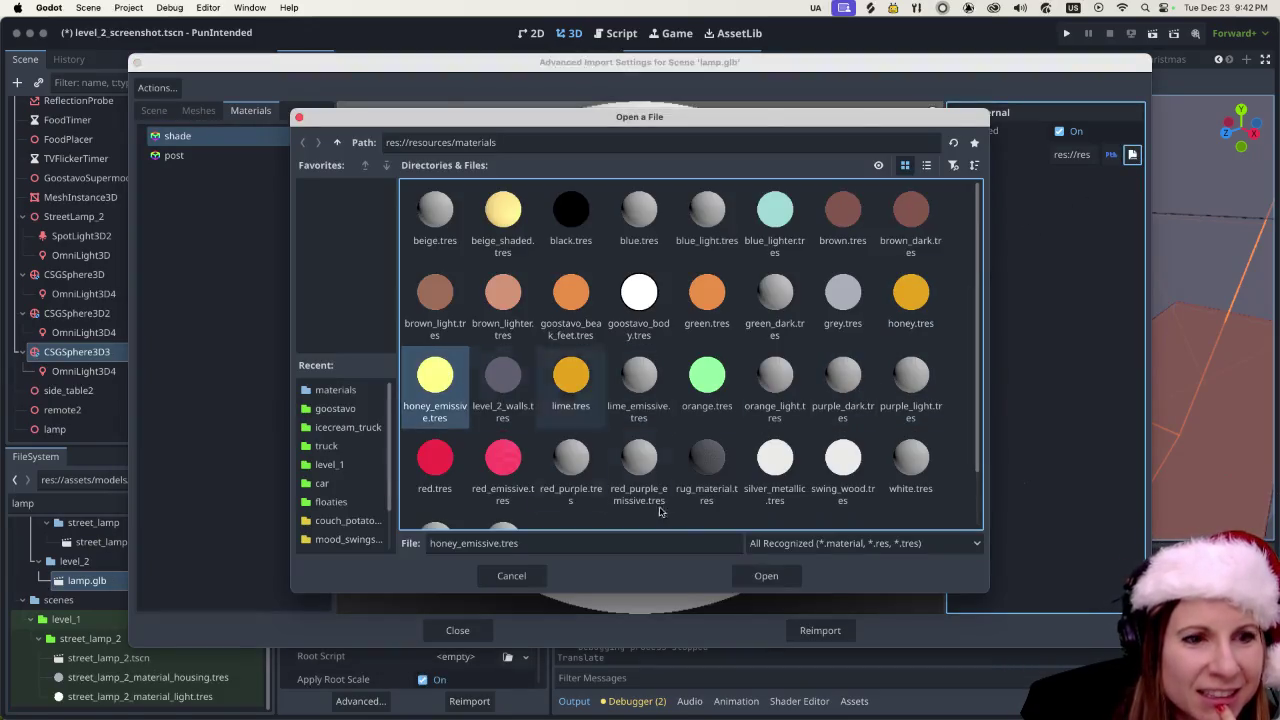
{"action": "left_click", "coordinate": [784, 577]}
{"action": "left_click", "coordinate": [796, 626]}
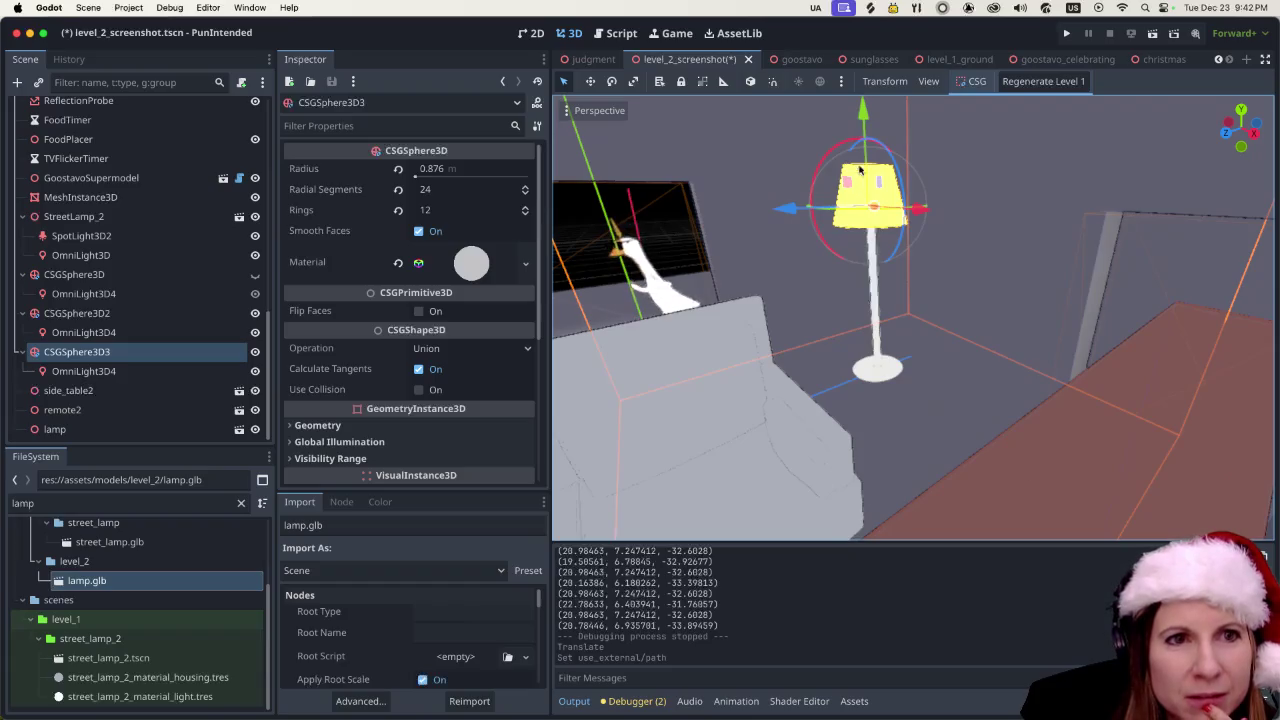
- Lift CSGSphere3D3 into the shade and return its radius to 0.876 m after trying larger
{"action": "left_click_drag", "start_coordinate": [860, 119], "coordinate": [860, 86]}
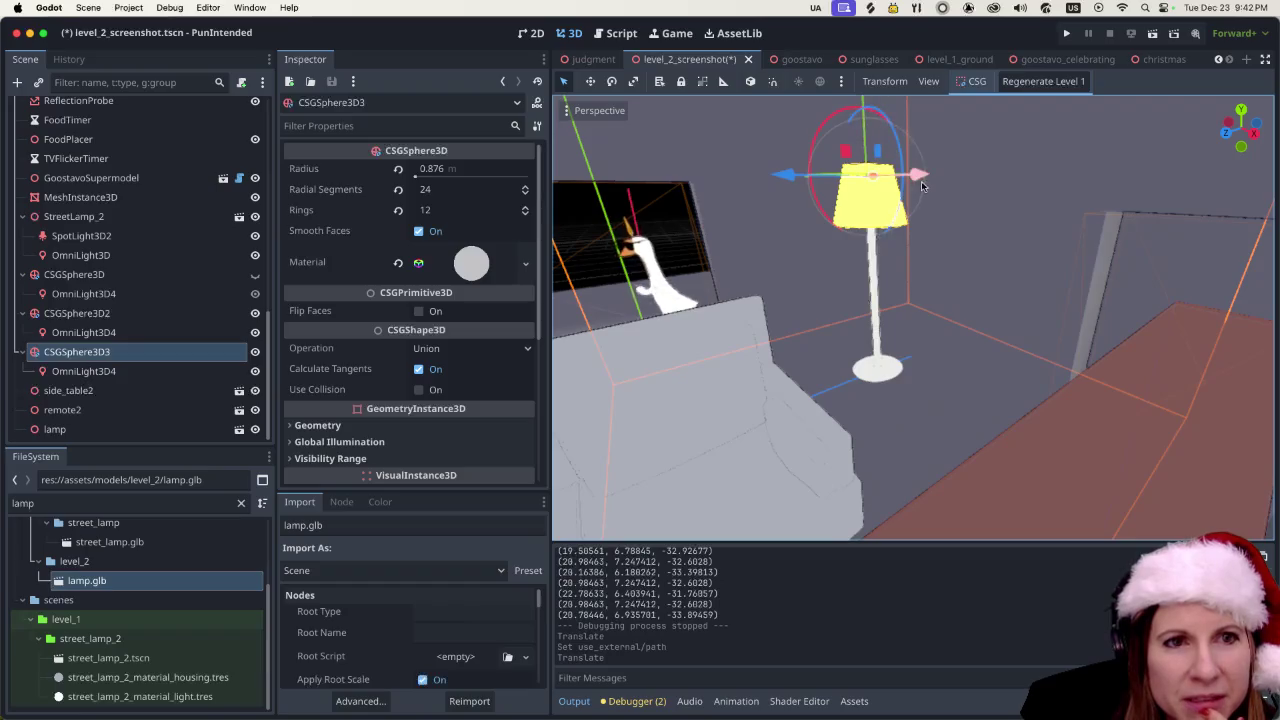
{"action": "left_click_drag", "start_coordinate": [878, 157], "coordinate": [877, 157]}
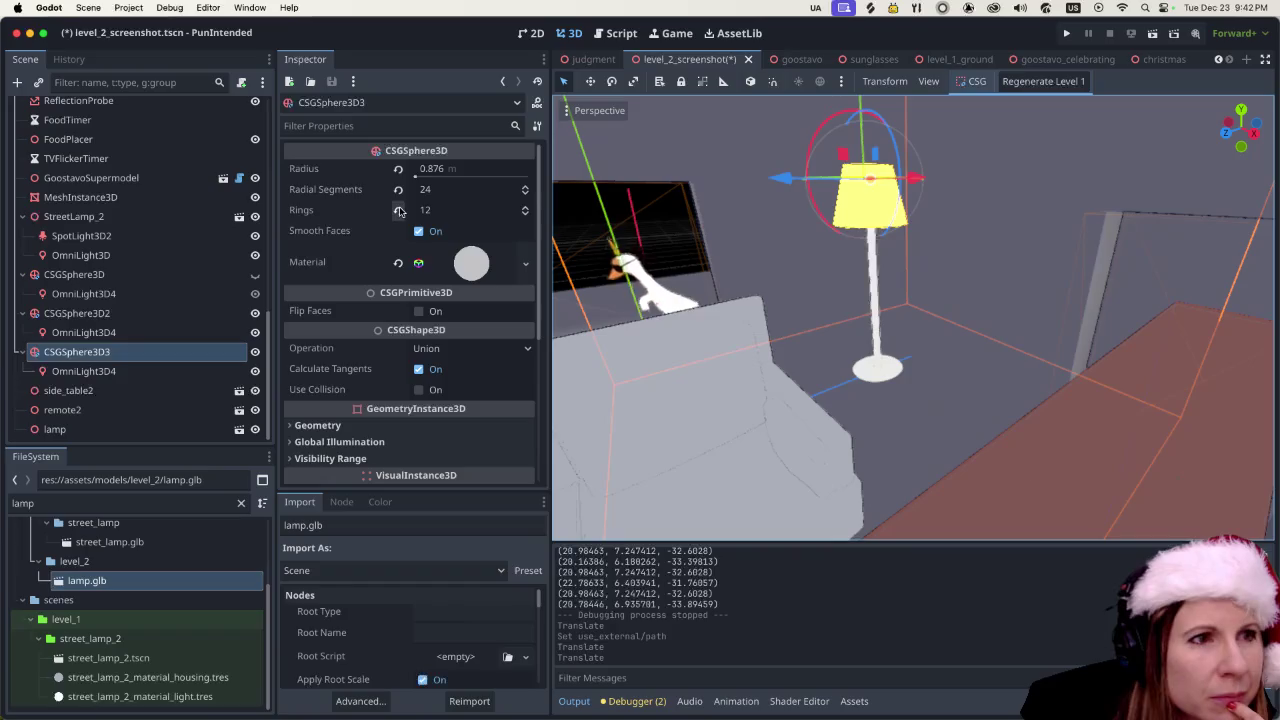
{"action": "left_click_drag", "start_coordinate": [416, 178], "coordinate": [416, 178]}
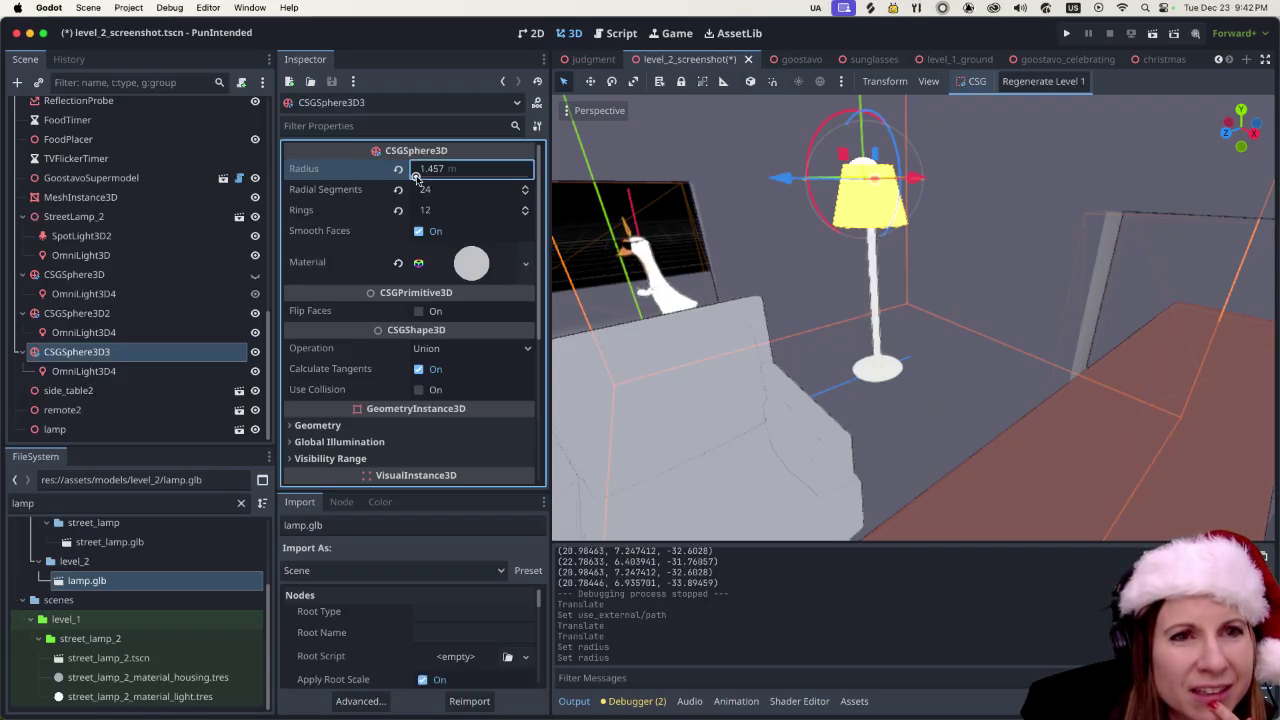
{"action": "left_click_drag", "start_coordinate": [416, 178], "coordinate": [416, 178]}
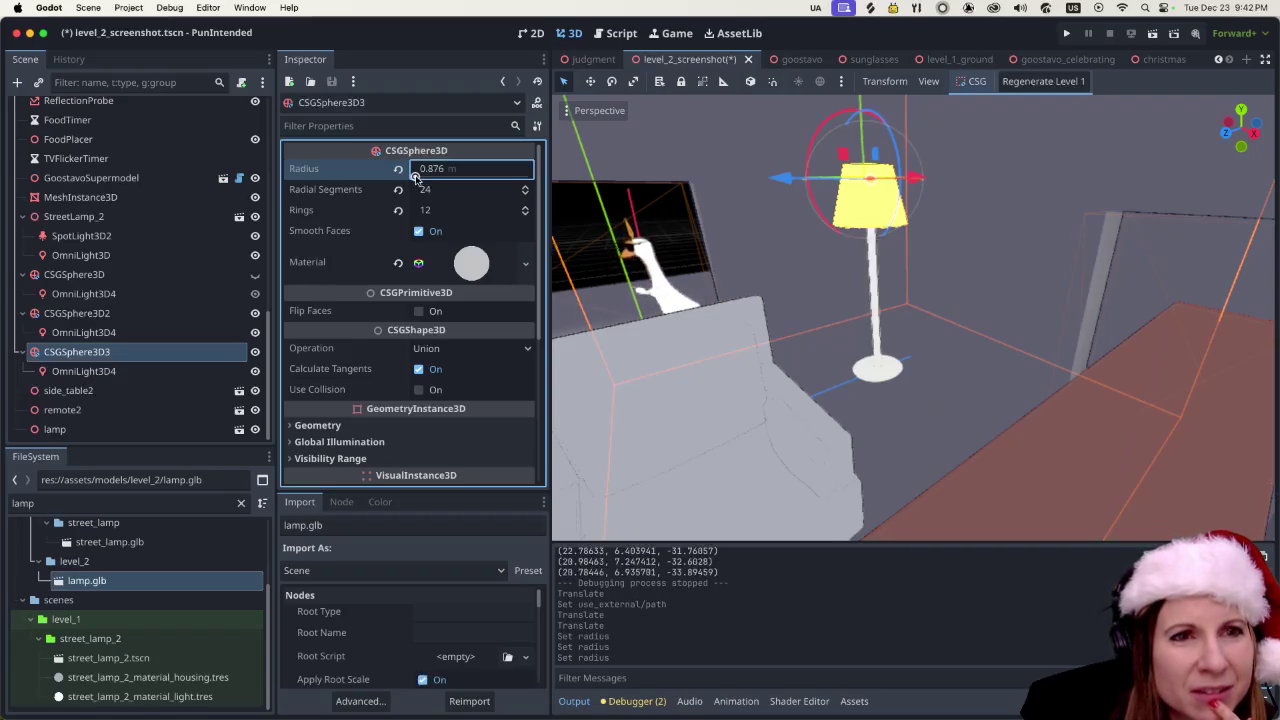
{"action": "left_click", "coordinate": [911, 180]}
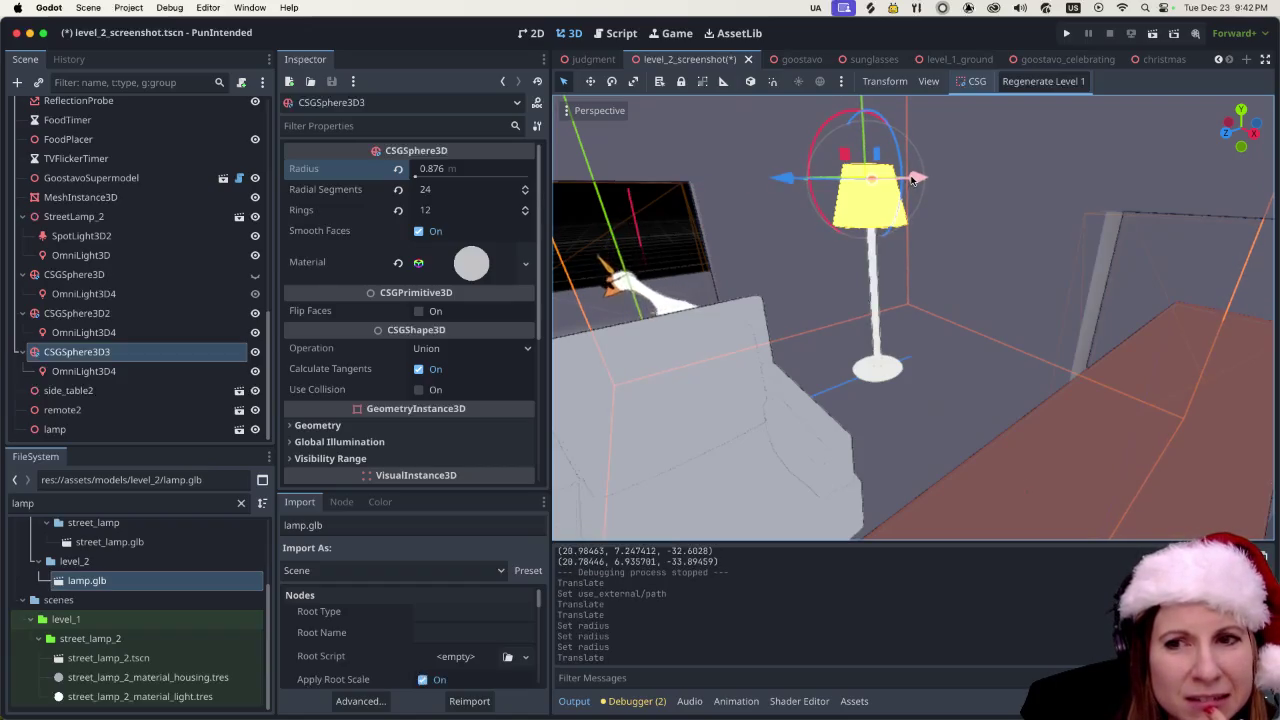
{"action": "scroll", "coordinate": [910, 192], "scroll_direction": "down", "scroll_amount": 10}
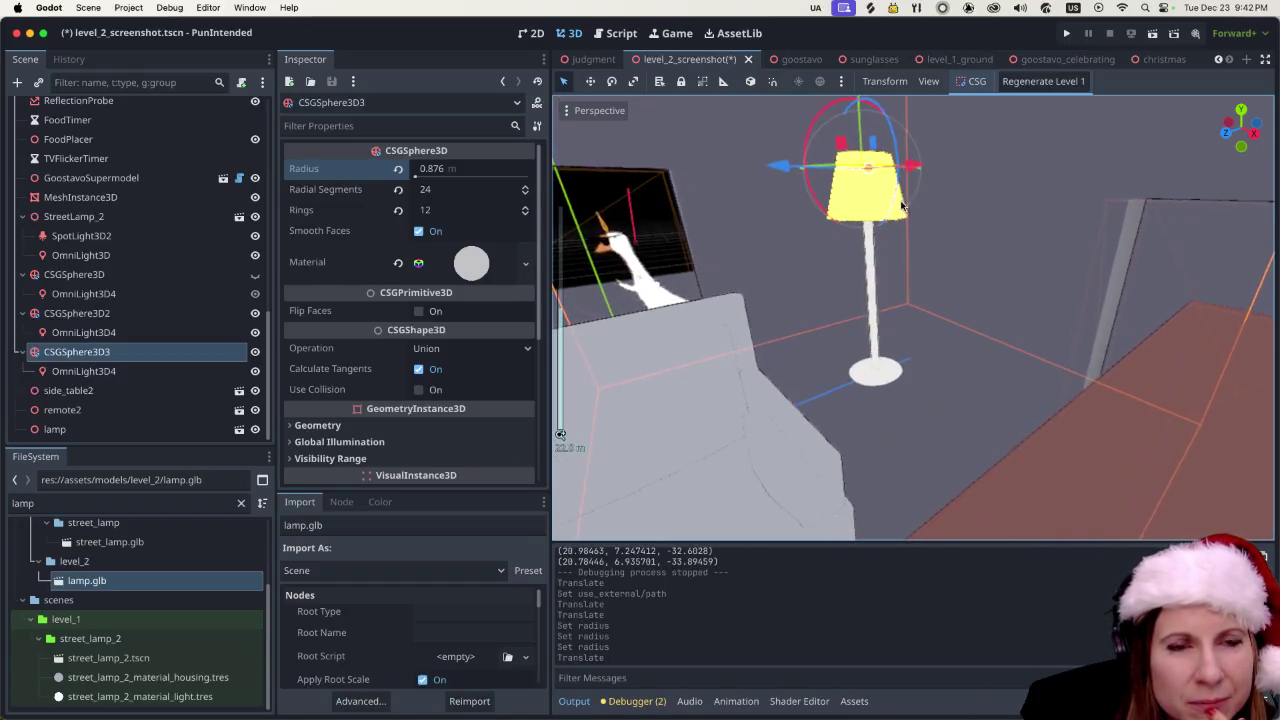
{"action": "scroll", "coordinate": [940, 265], "scroll_direction": "up", "scroll_amount": 5}
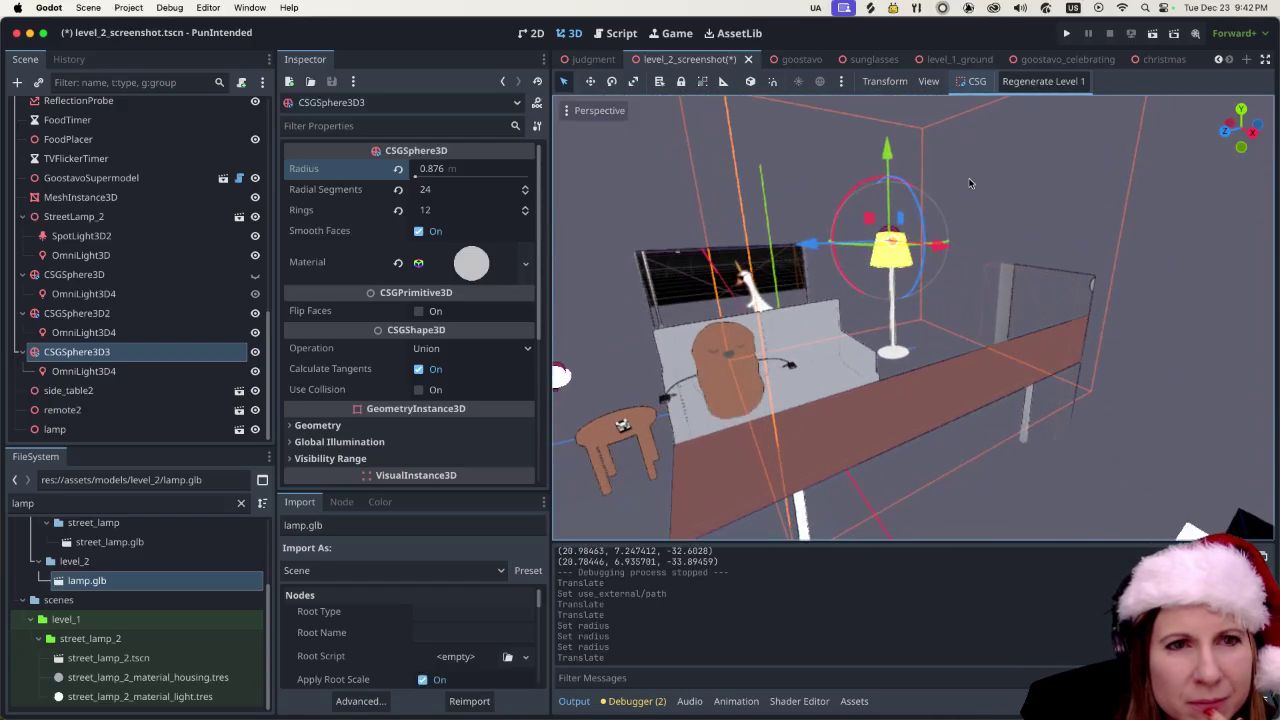
{"action": "scroll", "coordinate": [965, 187], "scroll_direction": "up", "scroll_amount": 5}
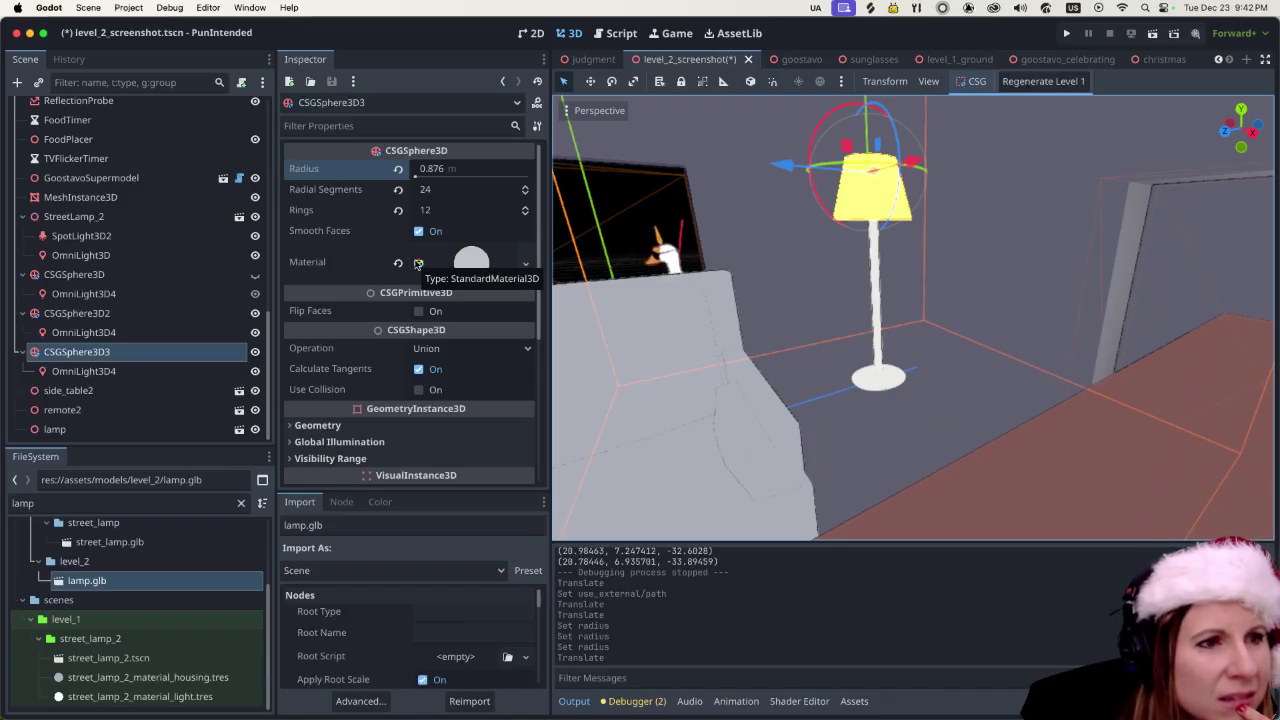
{"action": "scroll", "coordinate": [415, 265], "scroll_direction": "down", "scroll_amount": 3}
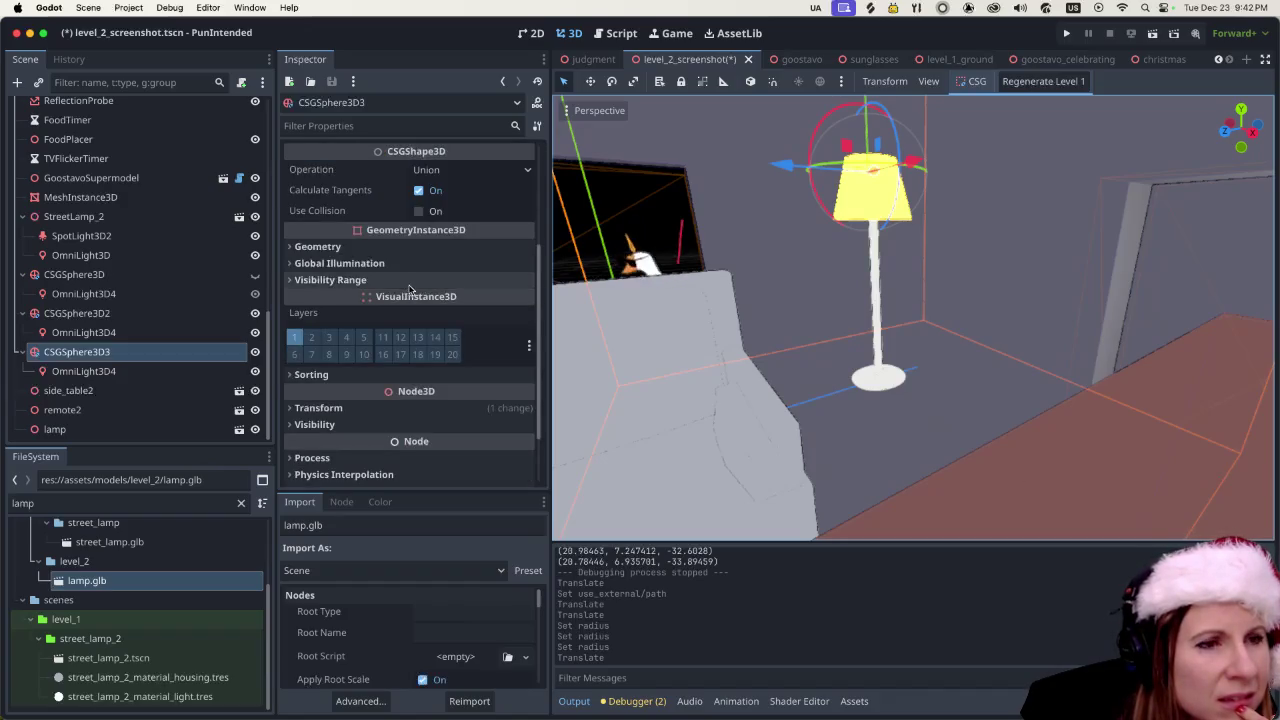
- Hide the CSGSphere3D3 sphere using its Scene dock visibility toggle
{"action": "scroll", "coordinate": [414, 280], "scroll_direction": "up", "scroll_amount": 3}
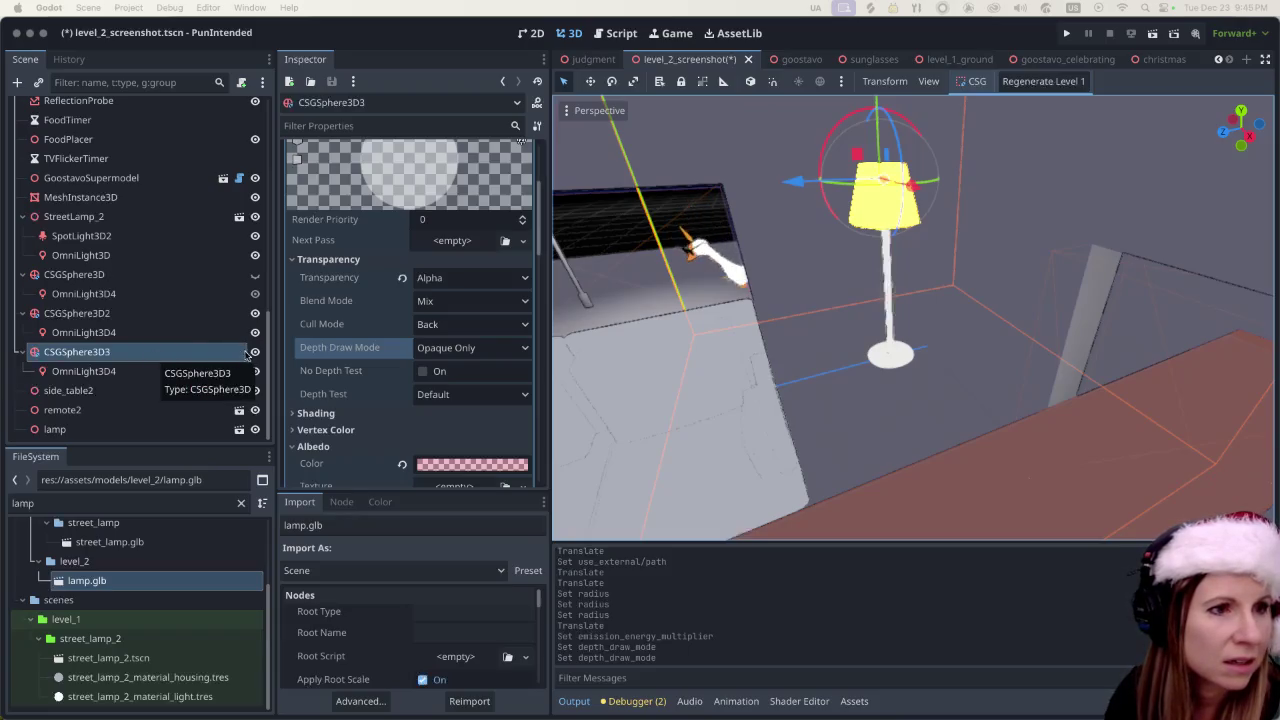
{"action": "left_click", "coordinate": [254, 352]}
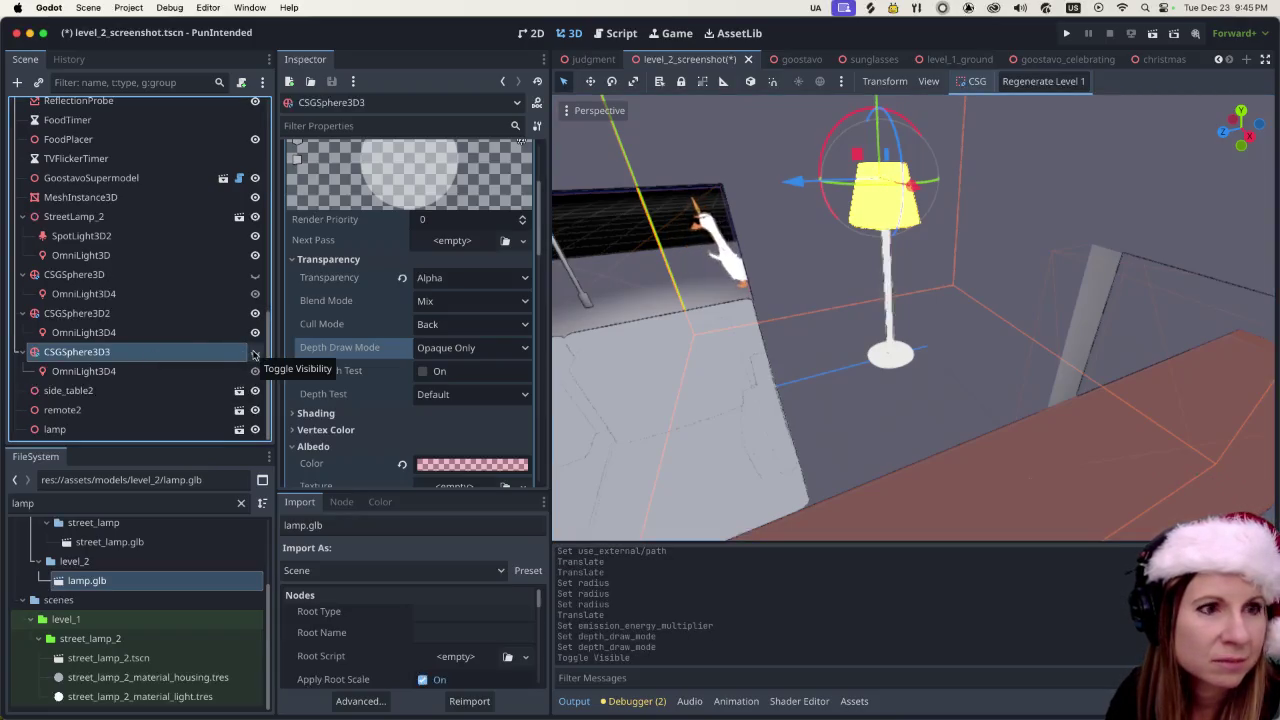
- Nudge the sphere upward while orbiting to view the lamp, goose and sofa
{"action": "mouse_move", "coordinate": [847, 265]}
{"action": "left_mouse_down"}
{"action": "mouse_move", "coordinate": [865, 103]}
{"action": "mouse_move", "coordinate": [875, 352]}
{"action": "mouse_move", "coordinate": [831, 324]}
{"action": "left_mouse_up"}
{"action": "left_click_drag", "start_coordinate": [884, 267], "coordinate": [832, 271]}
{"action": "mouse_move", "coordinate": [869, 113]}
{"action": "left_mouse_down"}
{"action": "mouse_move", "coordinate": [857, 34]}
{"action": "mouse_move", "coordinate": [862, 100]}
{"action": "left_mouse_up"}
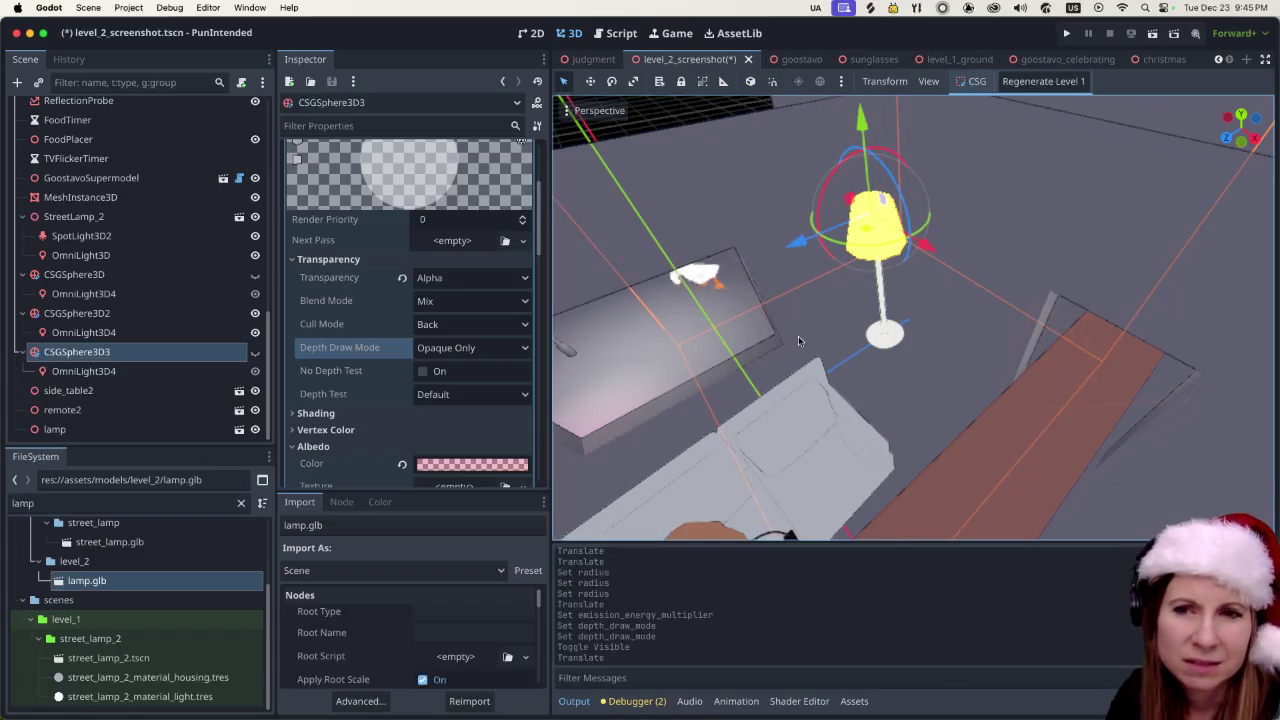
{"action": "left_click_drag", "start_coordinate": [783, 339], "coordinate": [770, 283]}
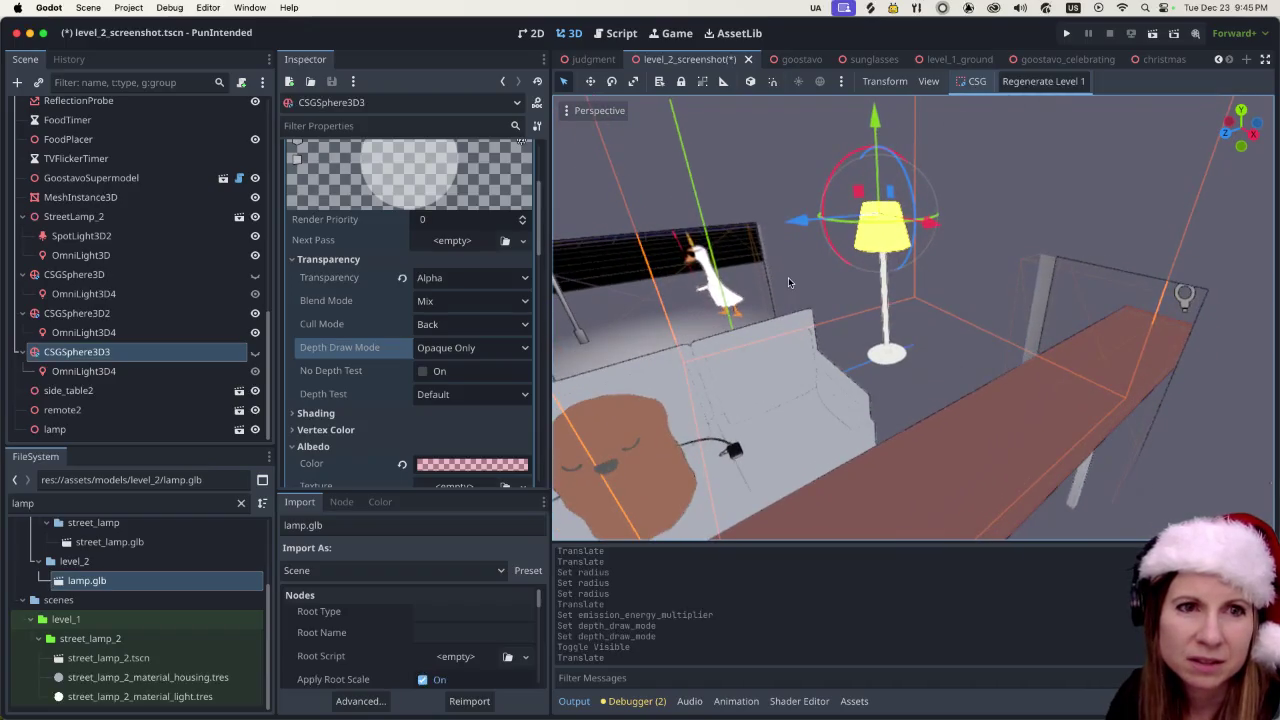
{"action": "scroll", "coordinate": [735, 317], "scroll_direction": "up", "scroll_amount": 3}
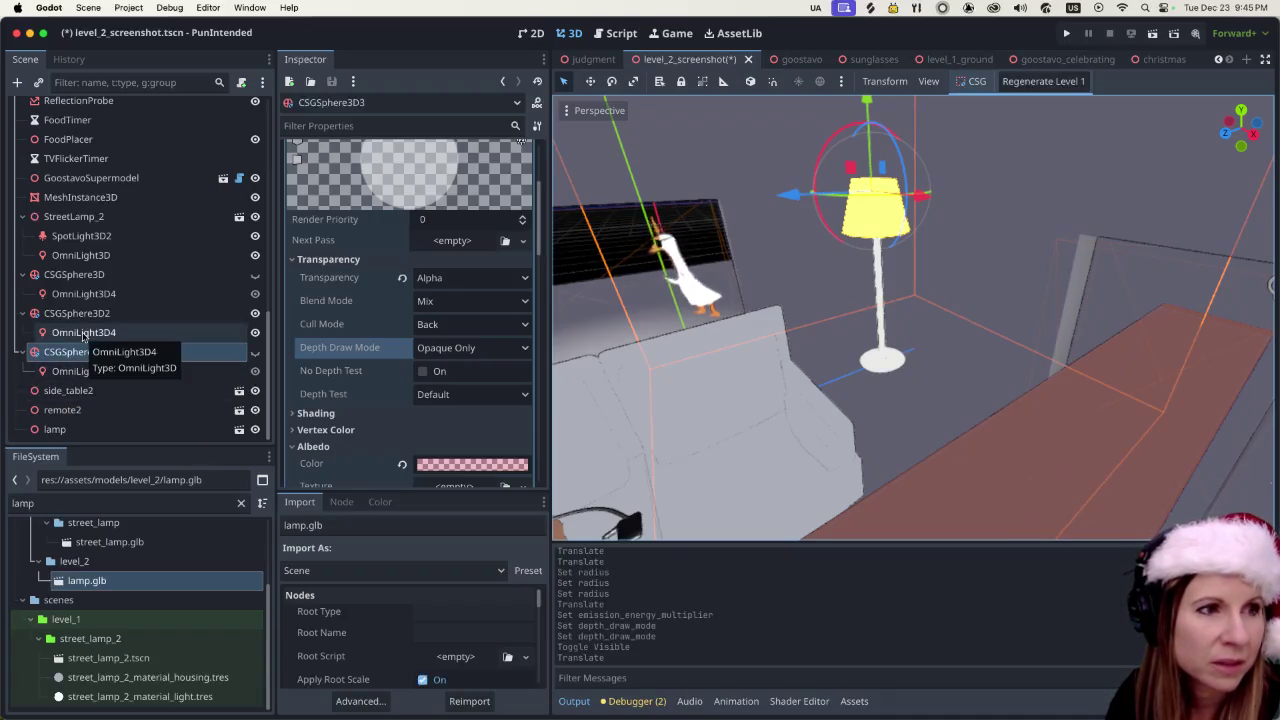
- Toggle CSGSphere3D2's visibility and hide CSGSphere3D3 again
{"action": "left_click", "coordinate": [255, 314]}
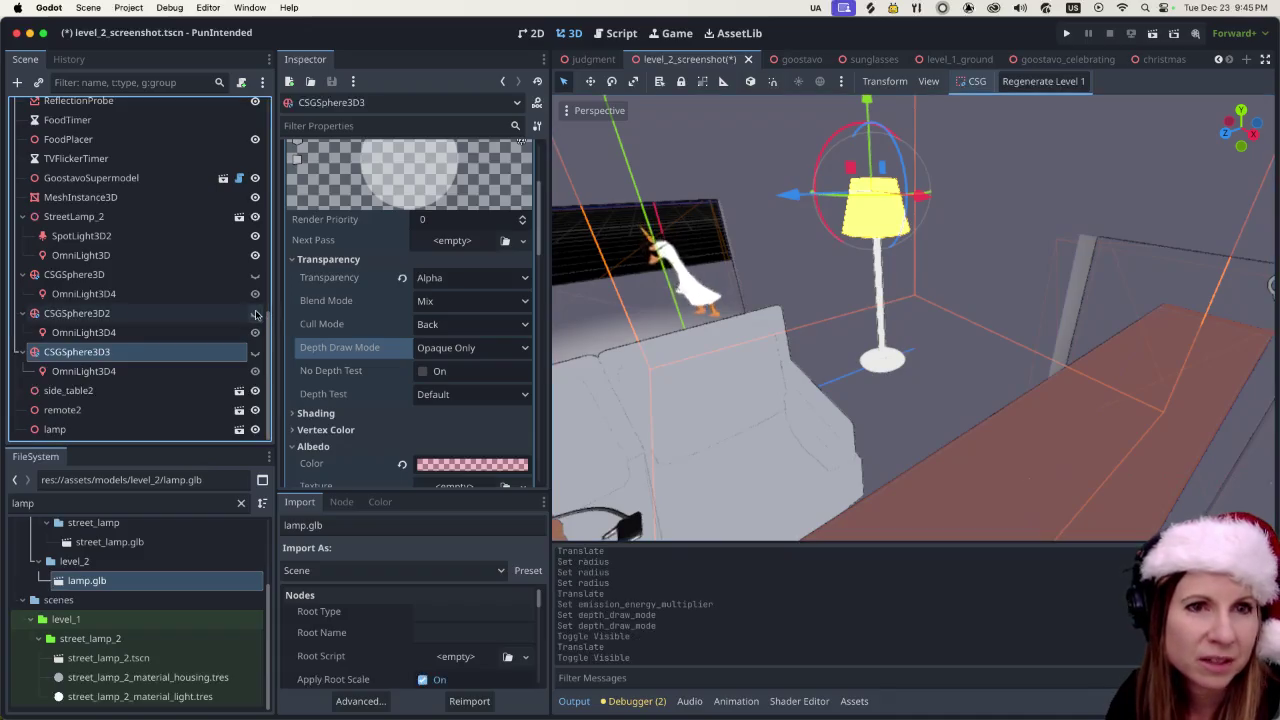
{"action": "scroll", "coordinate": [711, 296], "scroll_direction": "left", "scroll_amount": 10}
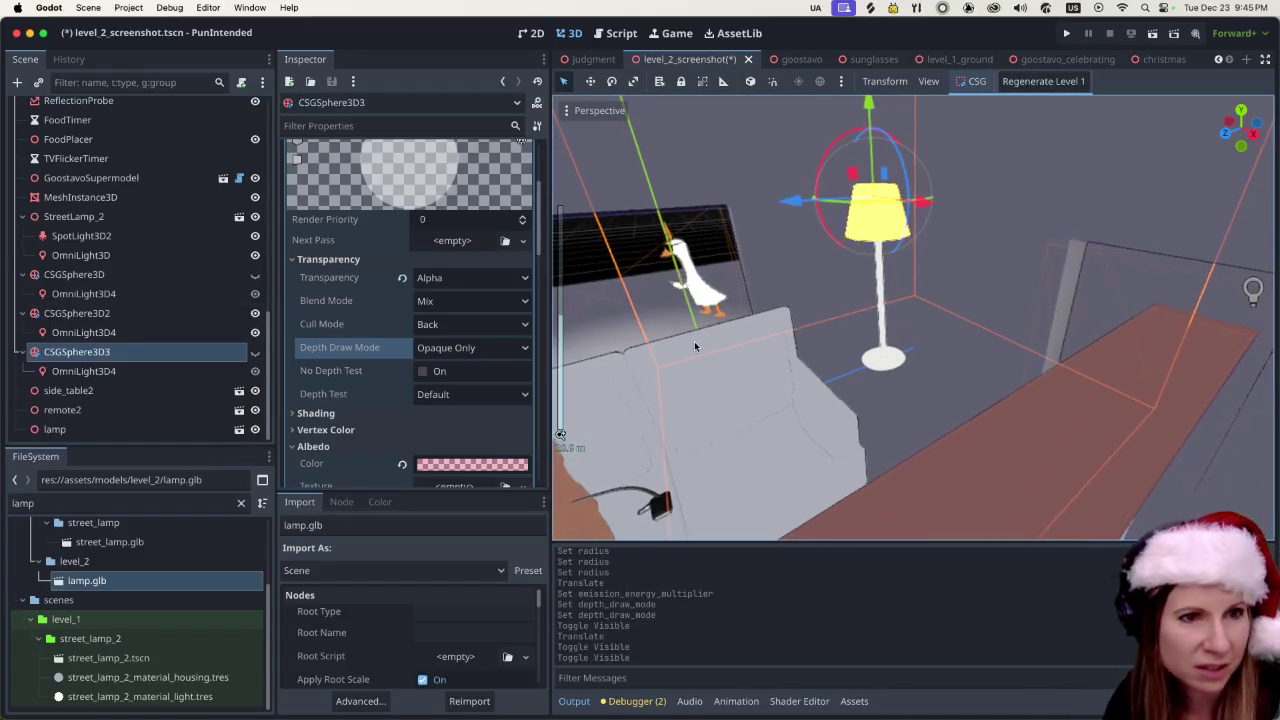
{"action": "scroll", "coordinate": [786, 280], "scroll_direction": "down", "scroll_amount": 5}
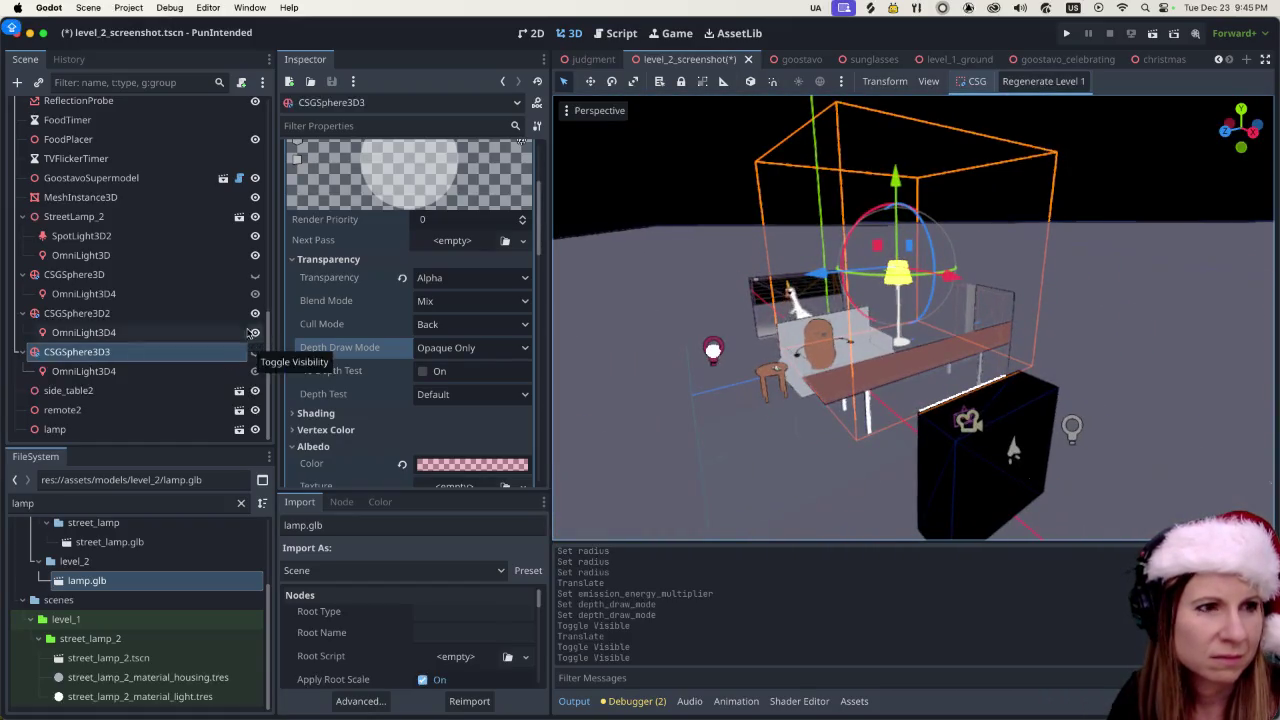
{"action": "left_click", "coordinate": [255, 351]}
{"action": "scroll", "coordinate": [922, 356], "scroll_direction": "up", "scroll_amount": 10}
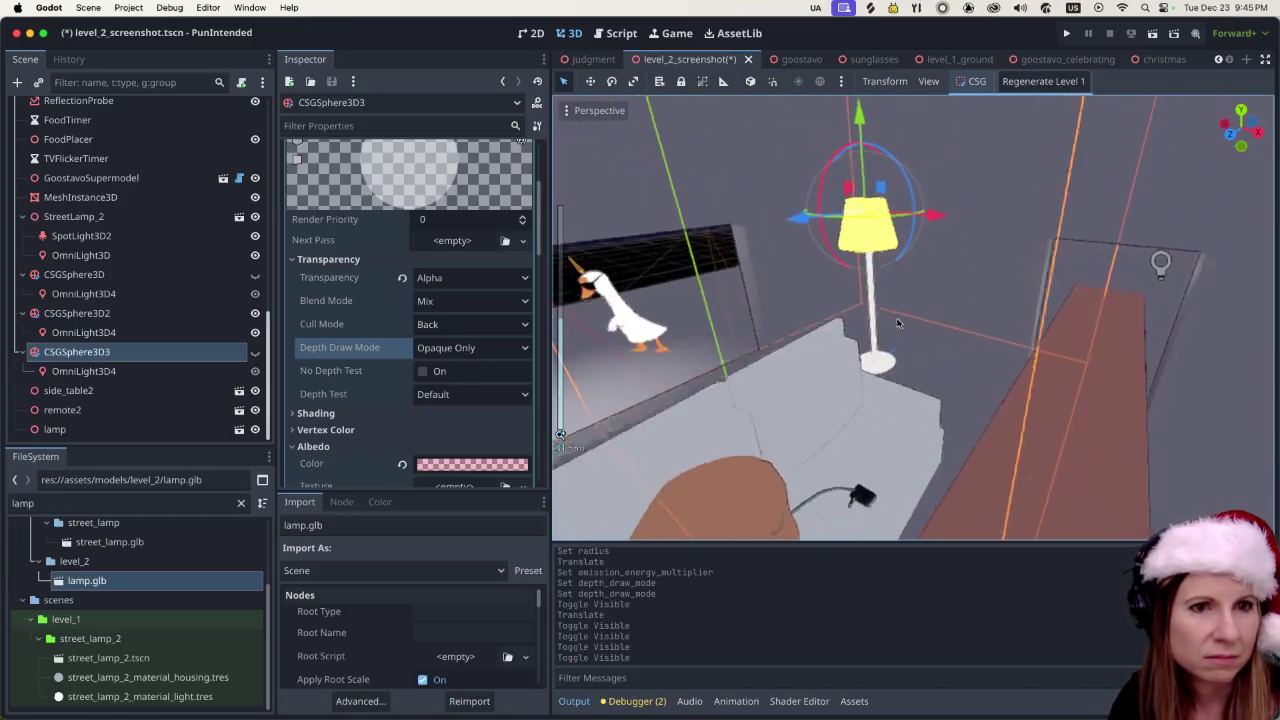
{"action": "scroll", "coordinate": [897, 323], "scroll_direction": "down", "scroll_amount": 2}
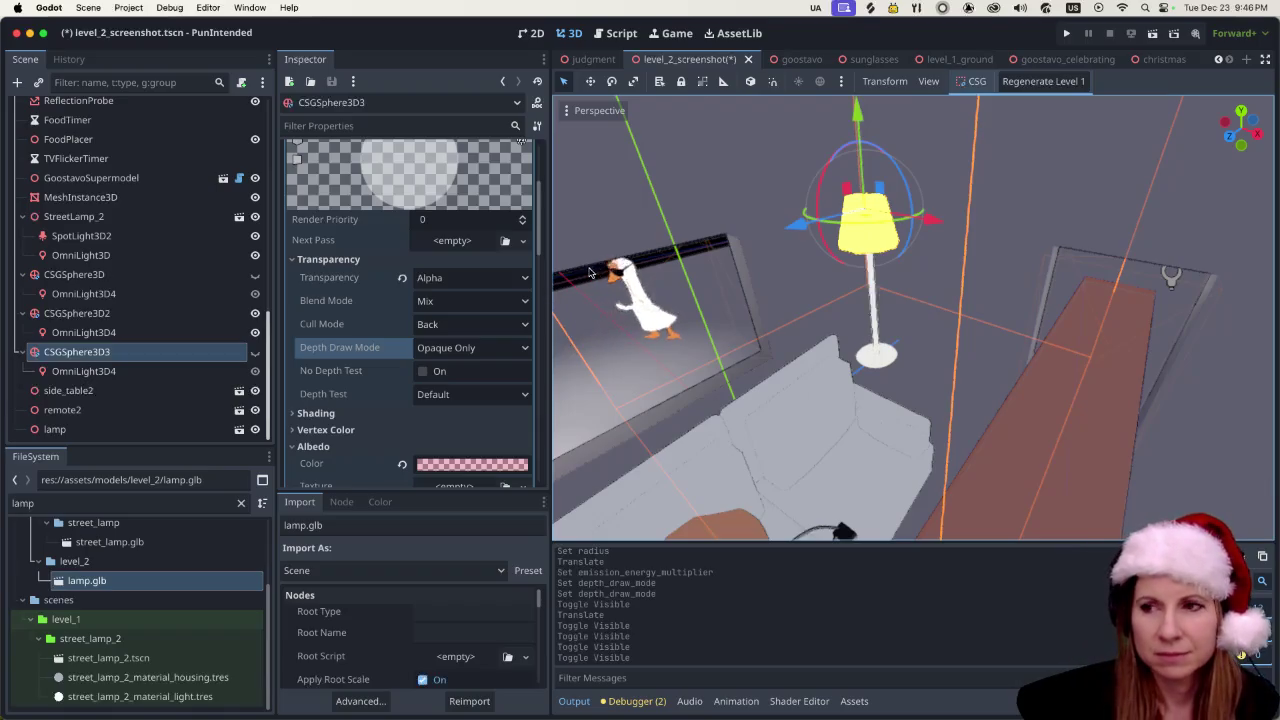
{"action": "scroll", "coordinate": [416, 310], "scroll_direction": "down", "scroll_amount": 1}
{"action": "scroll", "coordinate": [416, 310], "scroll_direction": "down", "scroll_amount": 2}
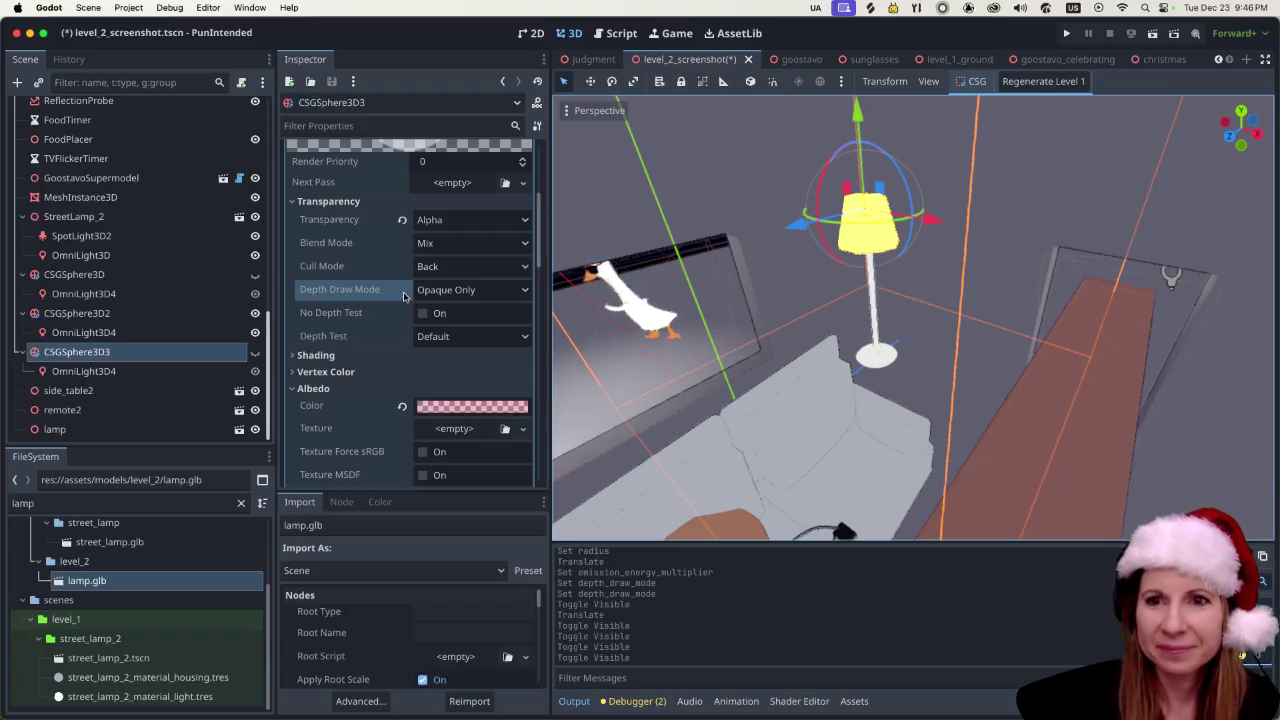
{"action": "mouse_move", "coordinate": [404, 295]}
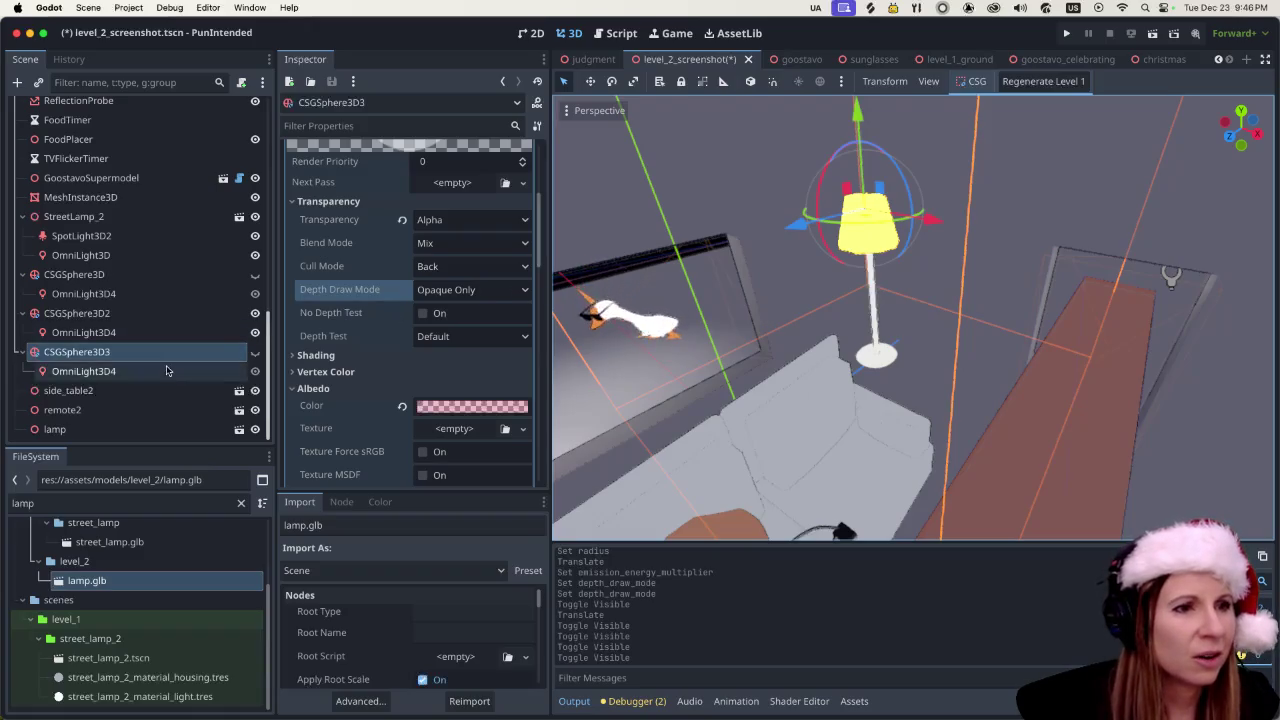
{"action": "left_click", "coordinate": [134, 374]}
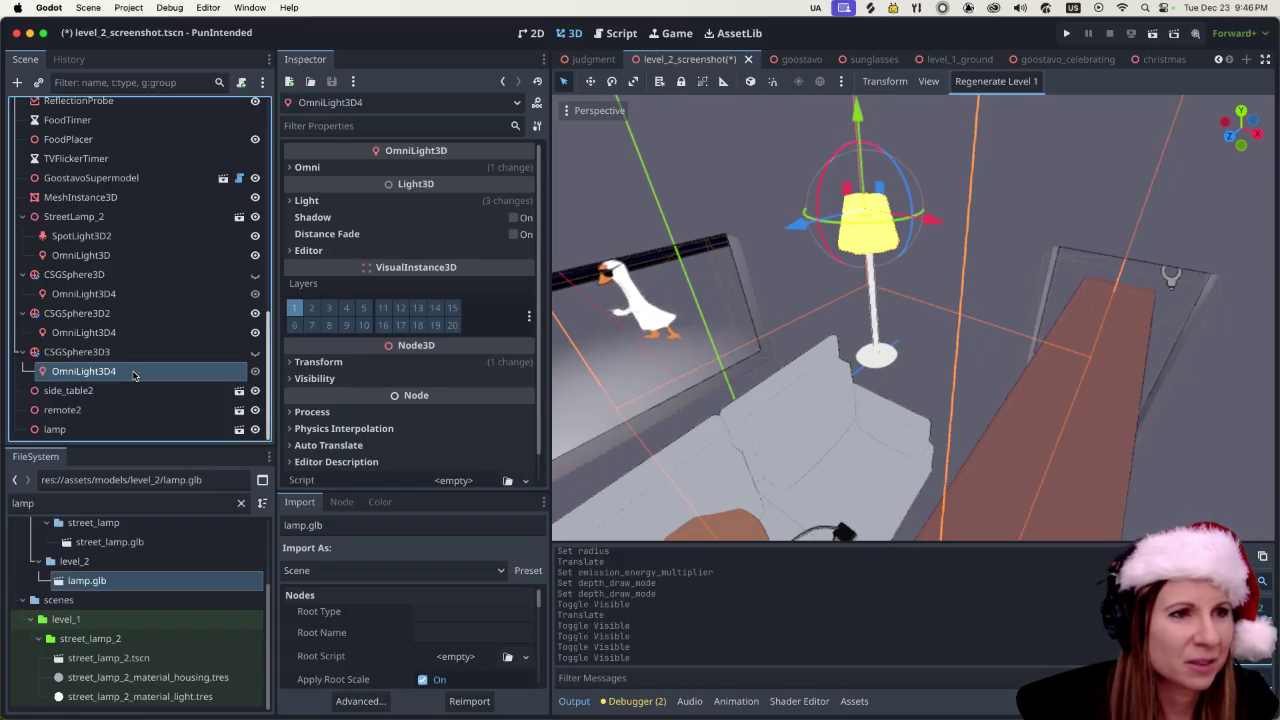
- Hide OmniLight3D4, leaving its name unchanged
{"action": "left_click", "coordinate": [255, 371]}
{"action": "left_click", "coordinate": [255, 371]}
{"action": "left_click", "coordinate": [255, 371]}
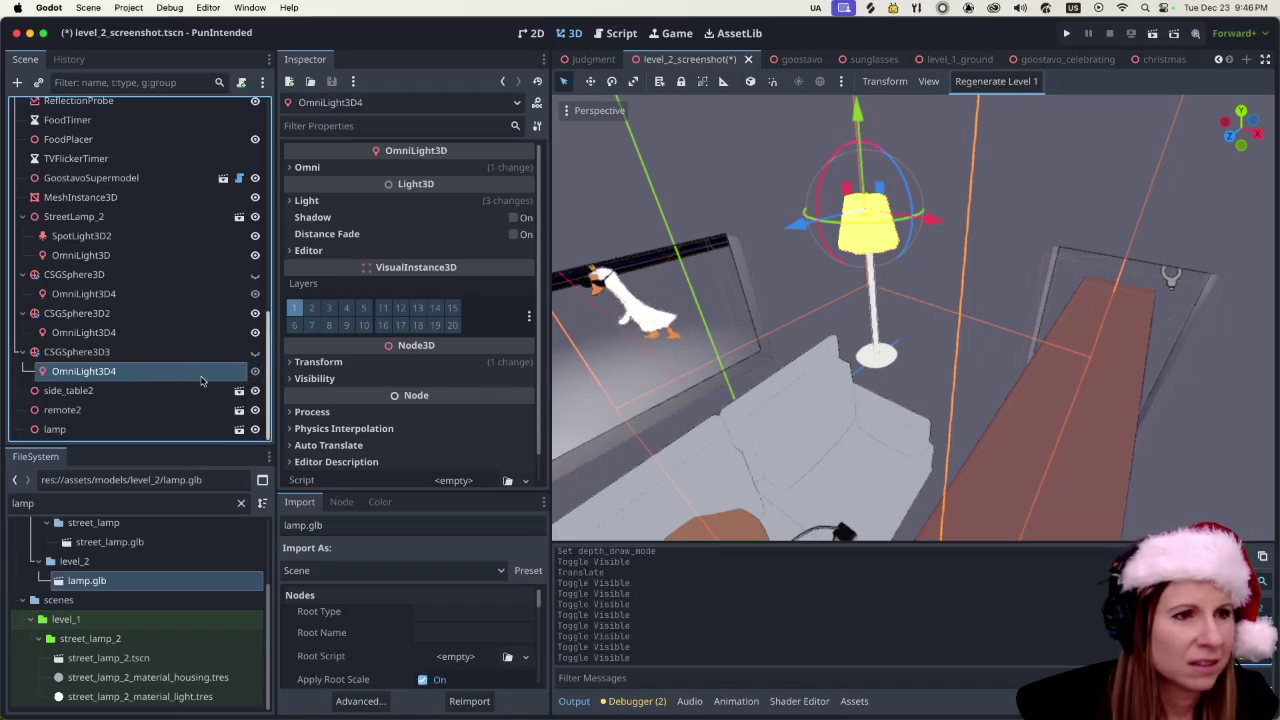
{"action": "double_click", "coordinate": [179, 369]}
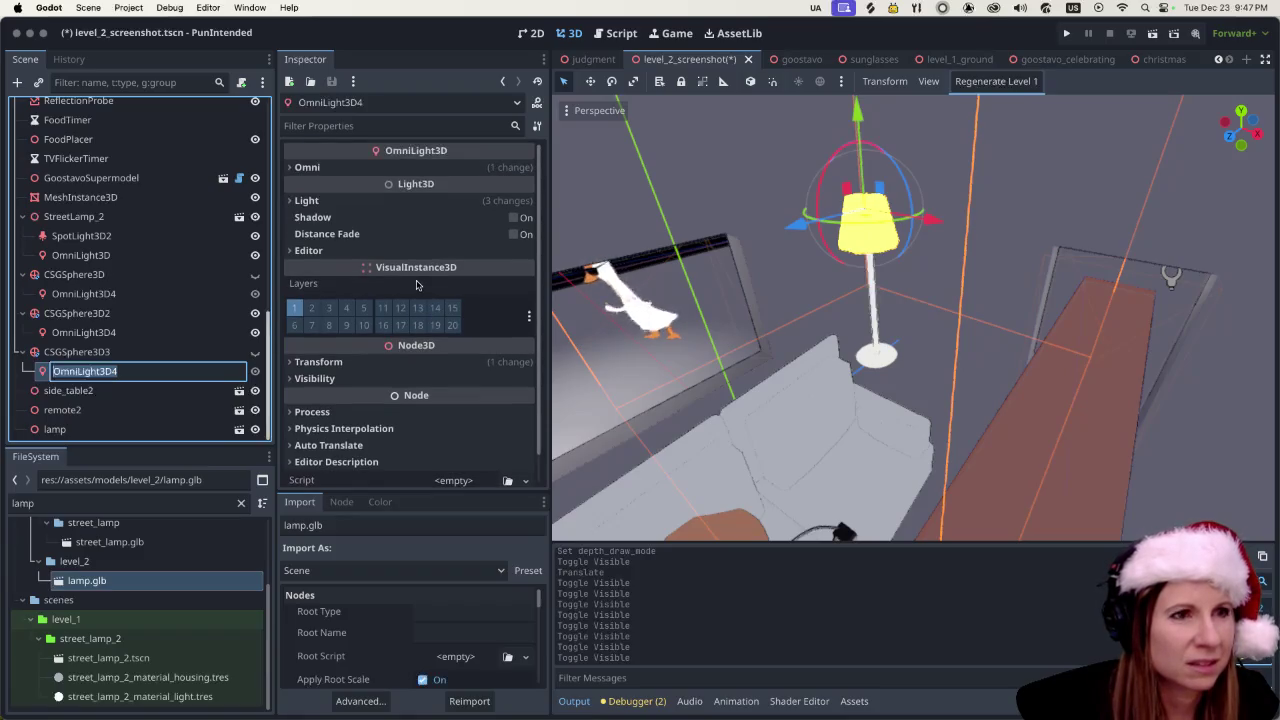
{"action": "scroll", "coordinate": [417, 285], "scroll_direction": "down", "scroll_amount": 1}
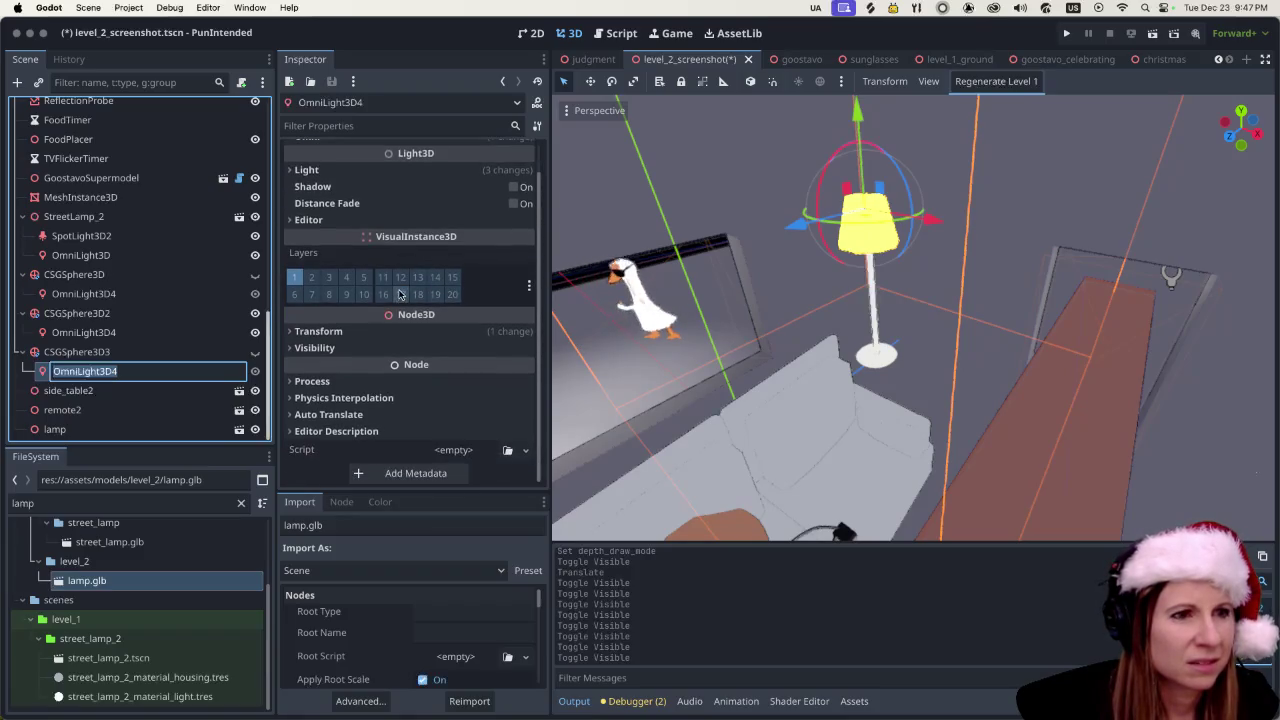
{"action": "left_click", "coordinate": [291, 333]}
- Expand OmniLight3D4's Transform and Light sections, showing pink colour and 9.315 energy
{"action": "left_click", "coordinate": [291, 333]}
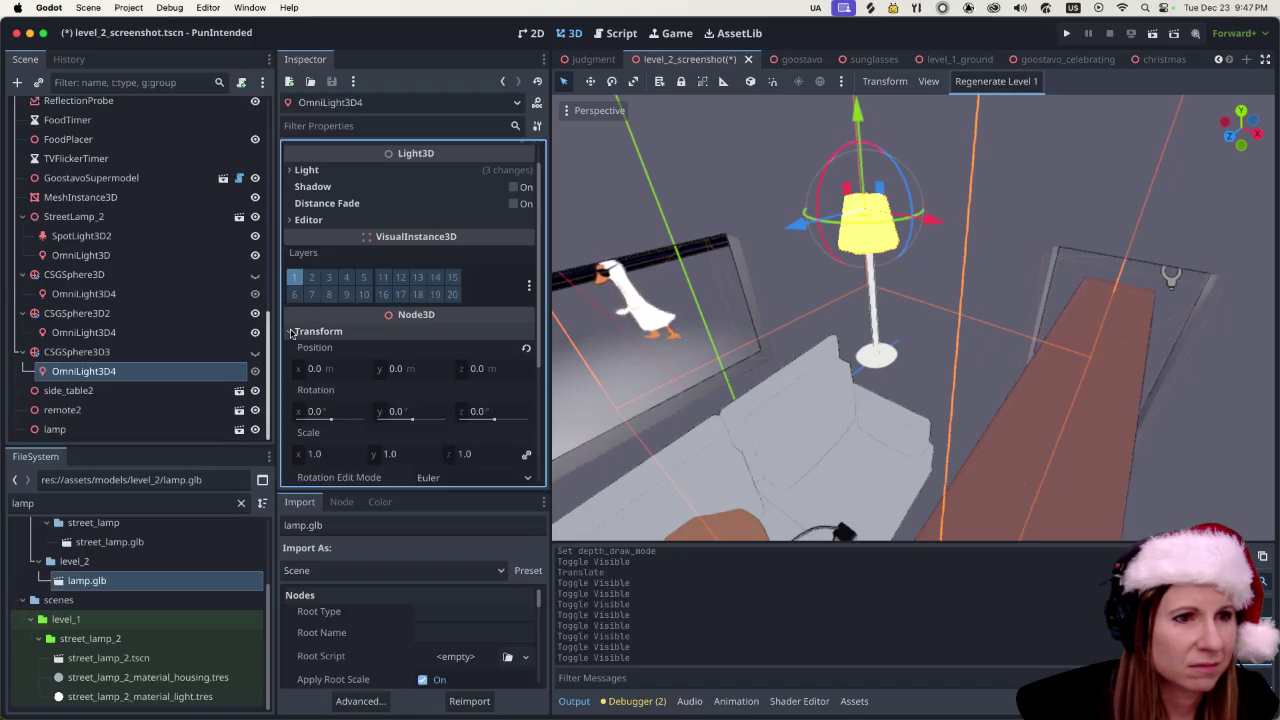
{"action": "scroll", "coordinate": [422, 364], "scroll_direction": "down", "scroll_amount": 5}
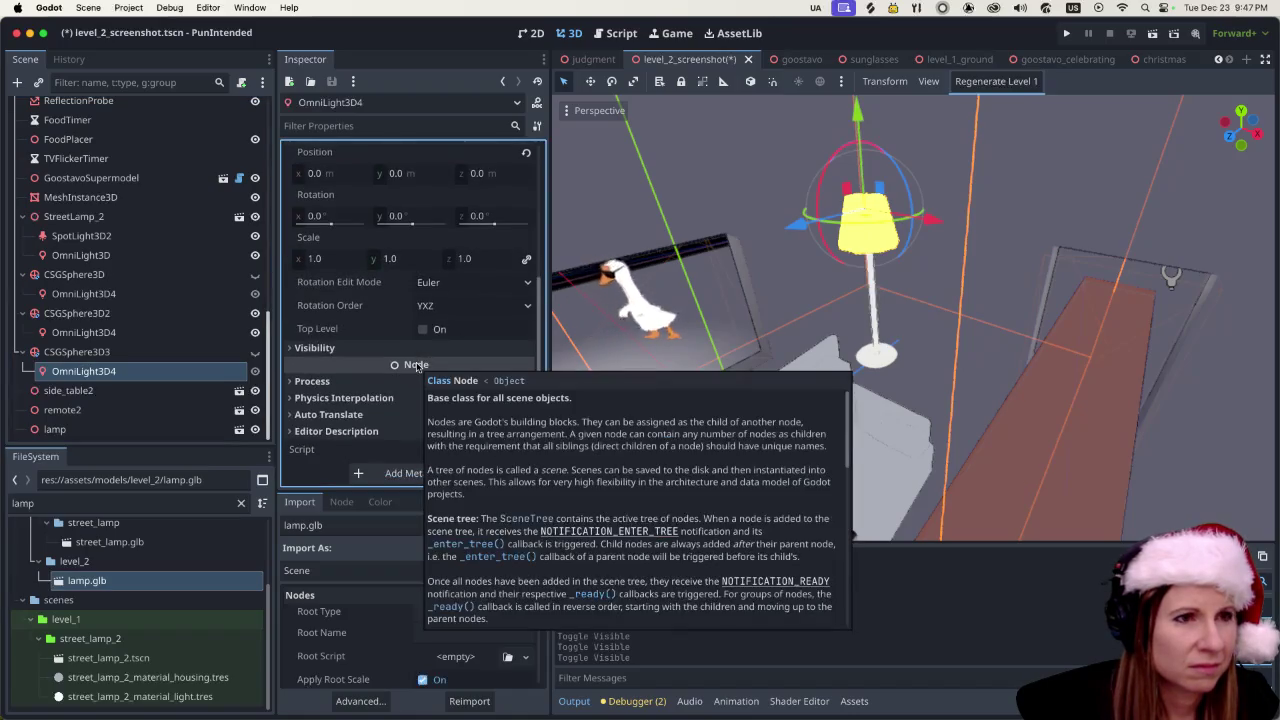
{"action": "scroll", "coordinate": [410, 350], "scroll_direction": "up", "scroll_amount": 5}
{"action": "left_click", "coordinate": [288, 200]}
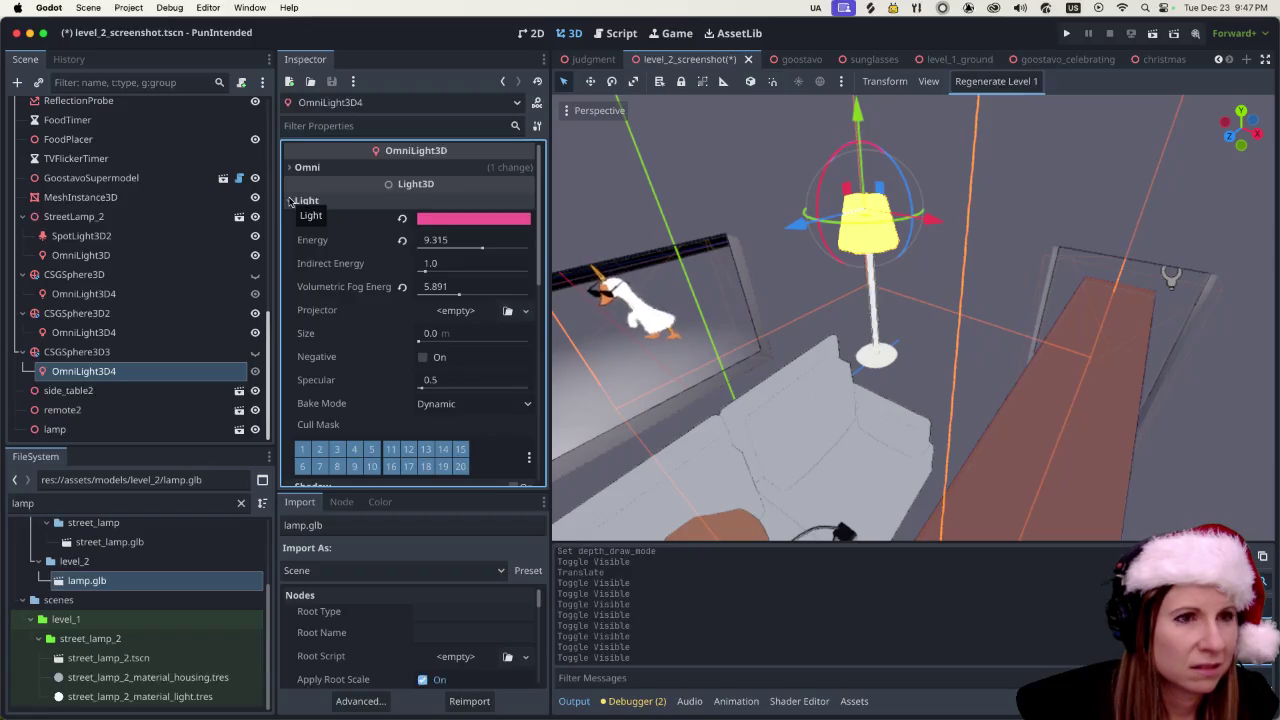
- Change OmniLight3D4's light colour from pink to a bright warm yellow, Color(1.692, 1.498, 0.823)
{"action": "left_click", "coordinate": [459, 219]}
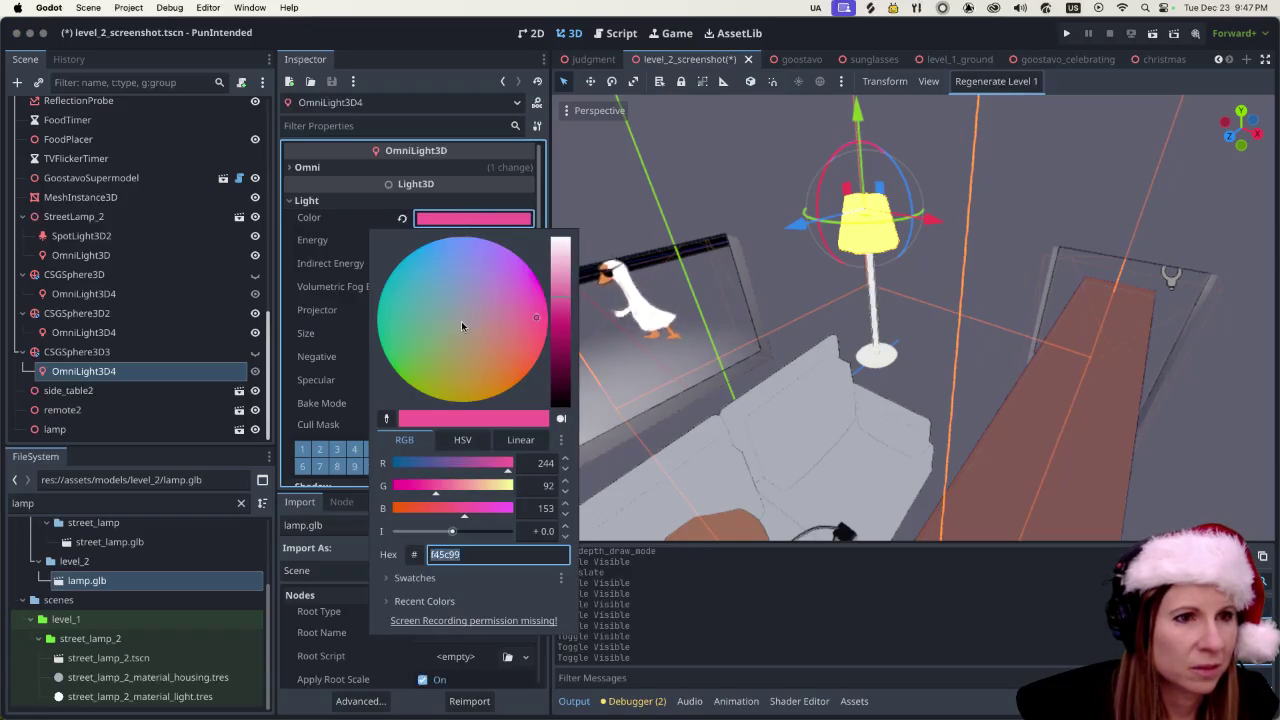
{"action": "left_click", "coordinate": [465, 327]}
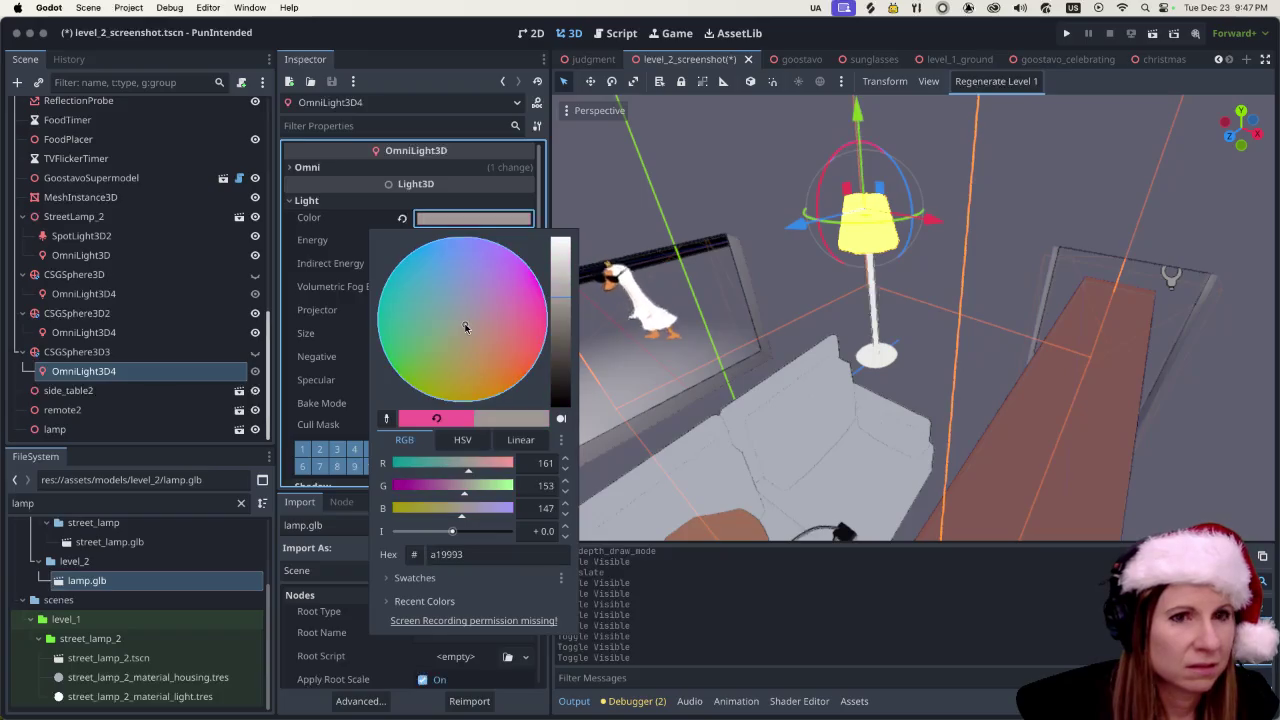
{"action": "left_click", "coordinate": [464, 351]}
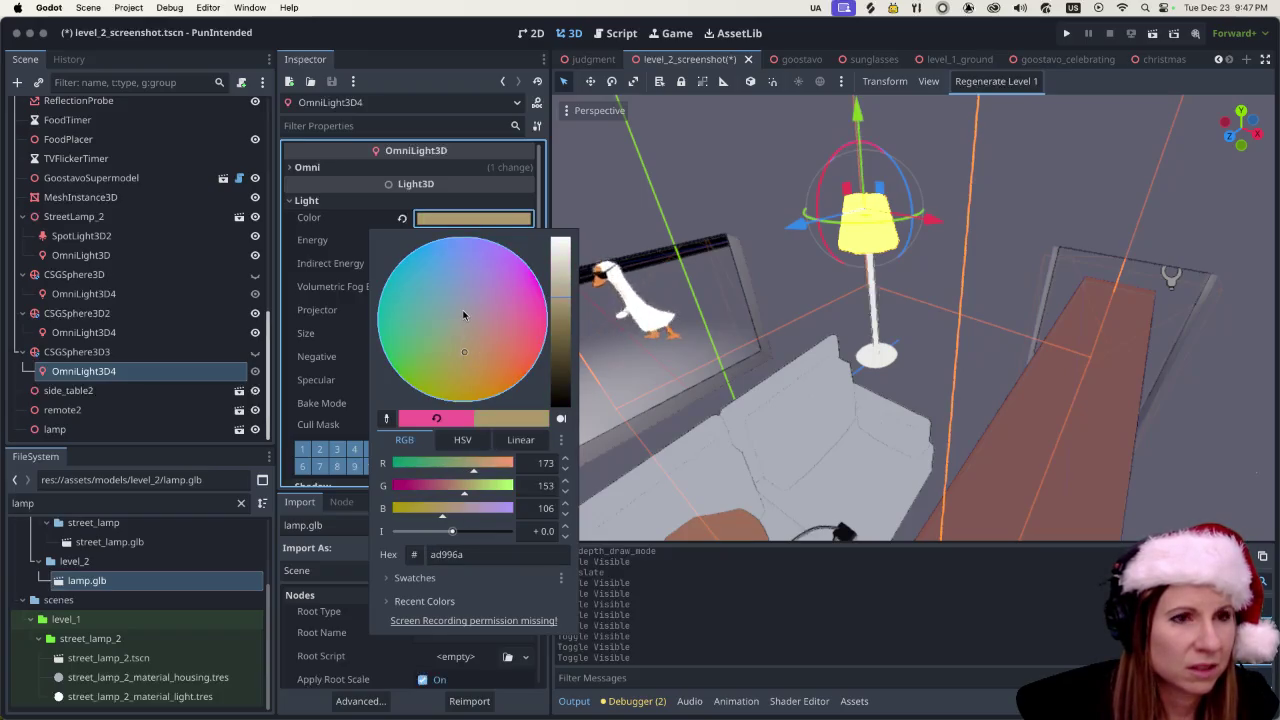
{"action": "mouse_move", "coordinate": [467, 354]}
{"action": "left_mouse_down"}
{"action": "mouse_move", "coordinate": [442, 368]}
{"action": "mouse_move", "coordinate": [459, 372]}
{"action": "left_mouse_up"}
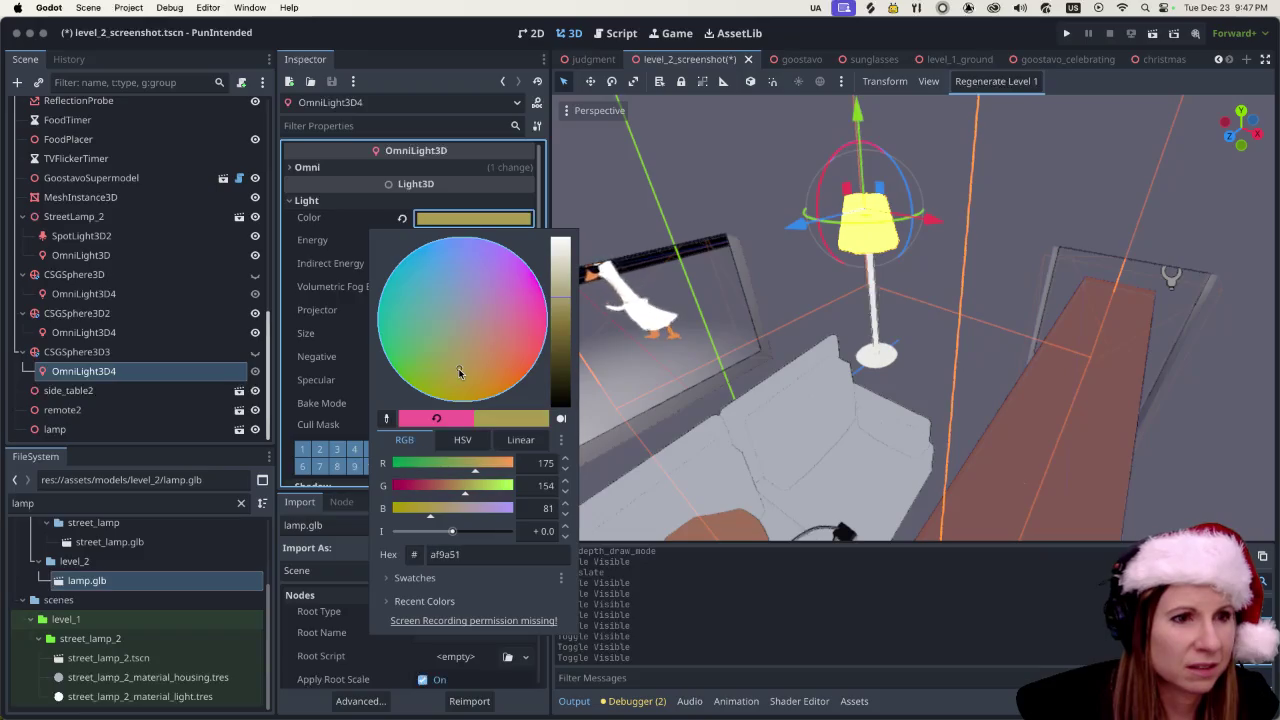
{"action": "mouse_move", "coordinate": [453, 533]}
{"action": "left_mouse_down"}
{"action": "mouse_move", "coordinate": [490, 532]}
{"action": "mouse_move", "coordinate": [406, 531]}
{"action": "mouse_move", "coordinate": [440, 531]}
{"action": "mouse_move", "coordinate": [470, 509]}
{"action": "left_mouse_up"}
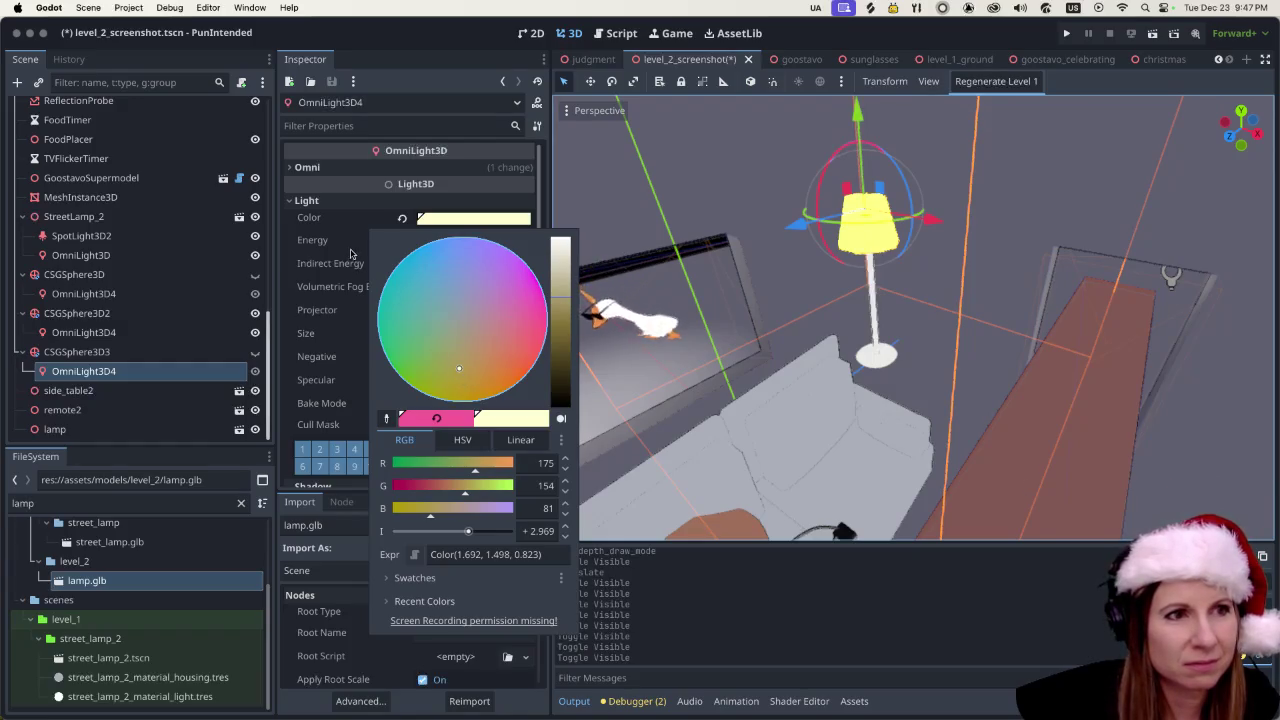
{"action": "left_click", "coordinate": [355, 209]}
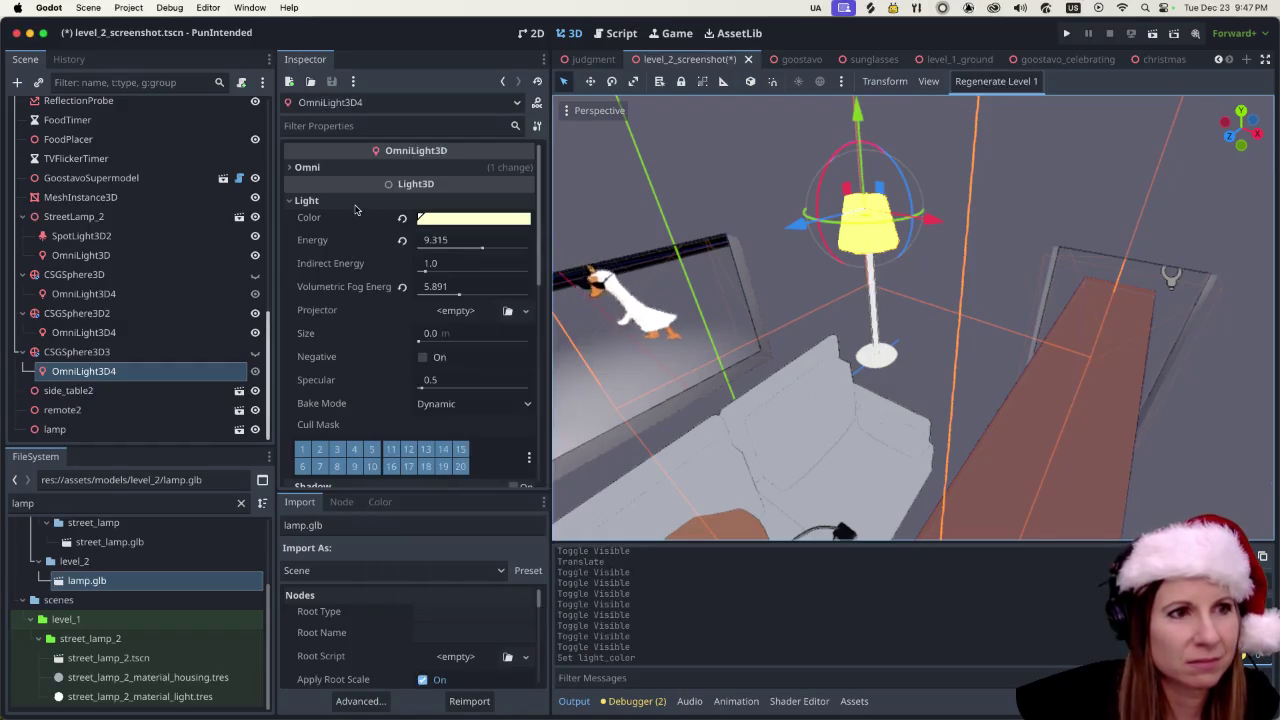
- Set the lamp light's Energy to 9.026
{"action": "left_click", "coordinate": [482, 250]}
{"action": "type", "text": "026"}
{"action": "key", "text": "Return"}
{"action": "mouse_move", "coordinate": [418, 249]}
{"action": "left_mouse_down"}
{"action": "mouse_move", "coordinate": [530, 245]}
{"action": "mouse_move", "coordinate": [480, 240]}
{"action": "left_mouse_up"}
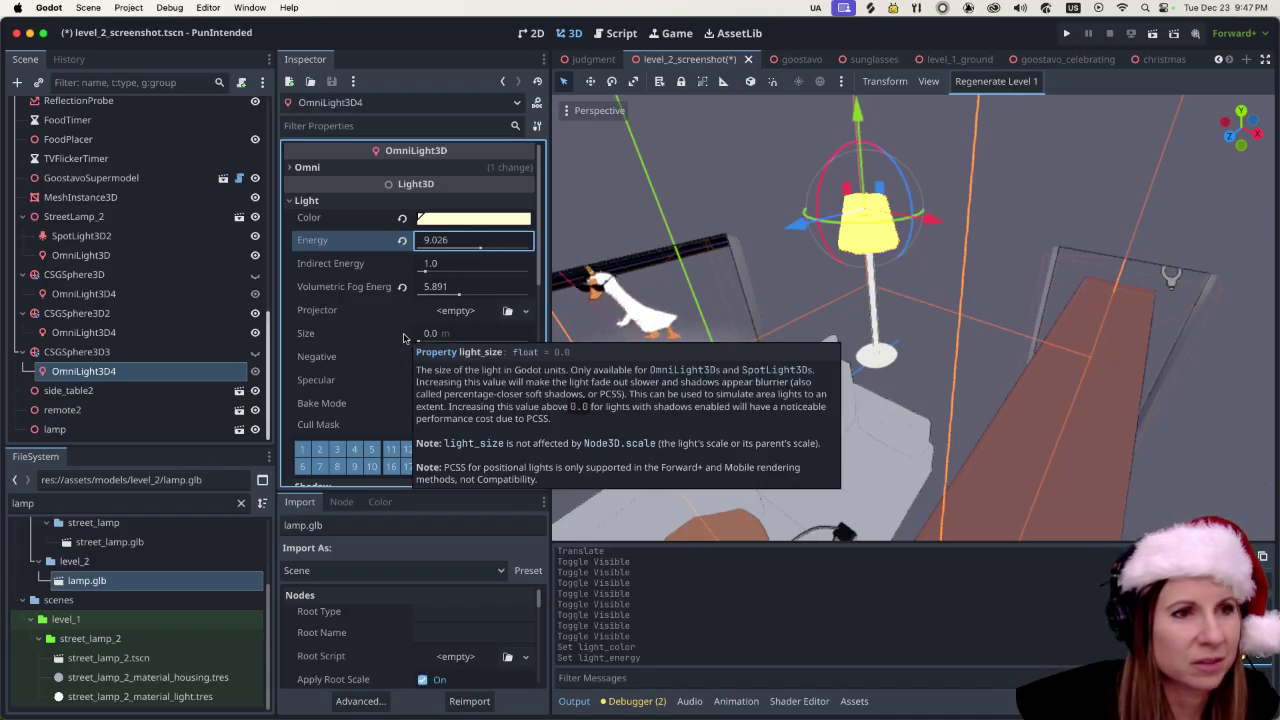
- Lower the Volumetric Fog Energy to 5.313 and run the current scene
{"action": "mouse_move", "coordinate": [459, 295]}
{"action": "left_mouse_down"}
{"action": "mouse_move", "coordinate": [389, 294]}
{"action": "mouse_move", "coordinate": [518, 296]}
{"action": "mouse_move", "coordinate": [402, 294]}
{"action": "mouse_move", "coordinate": [462, 292]}
{"action": "left_mouse_up"}
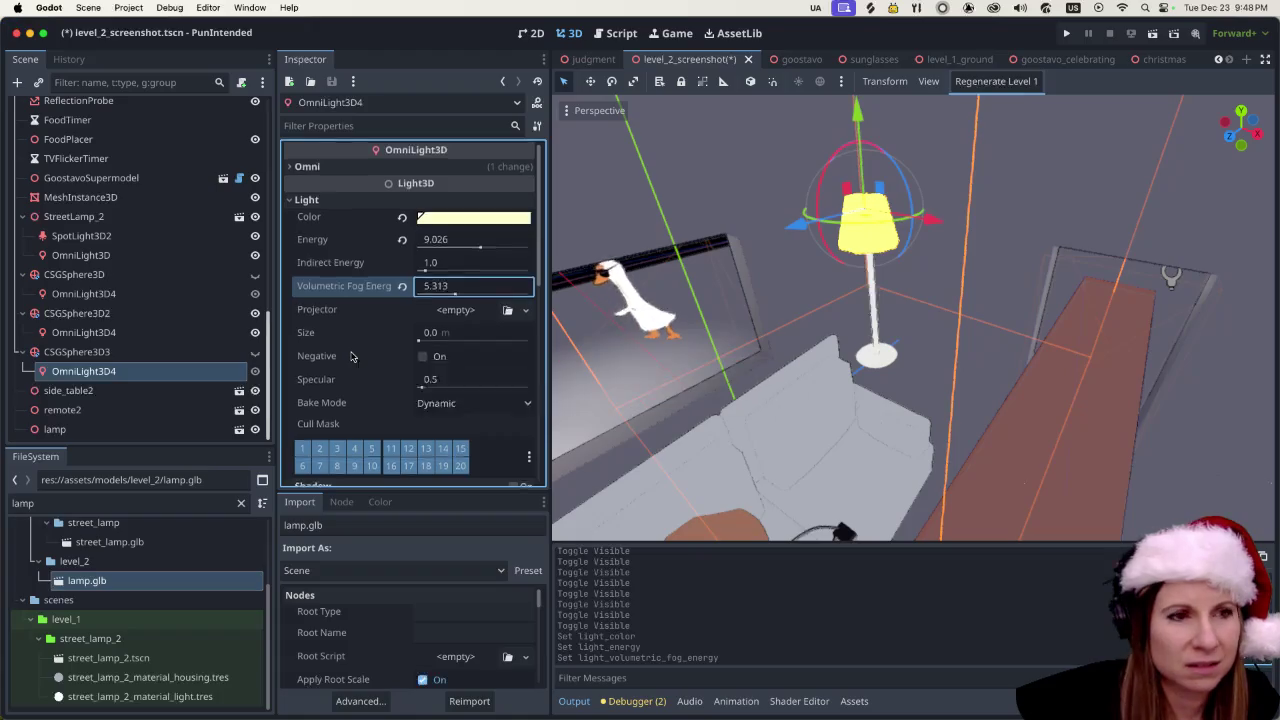
{"action": "scroll", "coordinate": [355, 357], "scroll_direction": "down", "scroll_amount": 10}
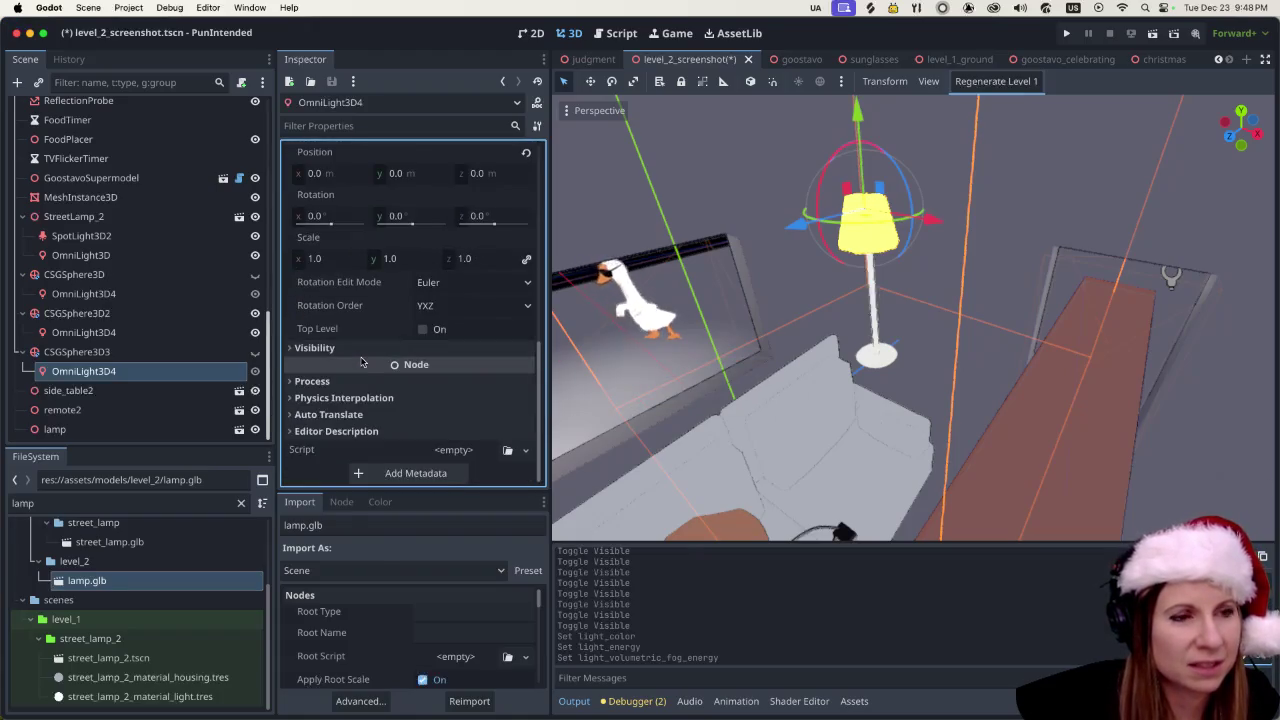
{"action": "scroll", "coordinate": [362, 358], "scroll_direction": "up", "scroll_amount": 10}
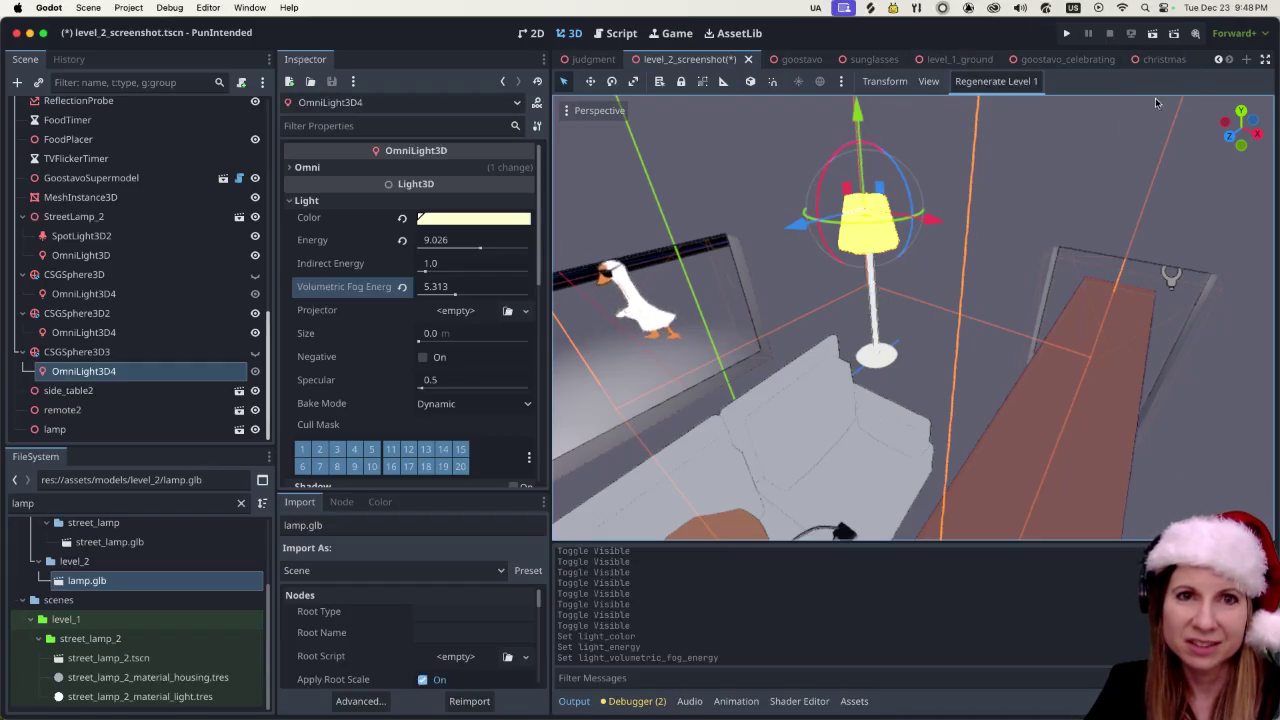
{"action": "left_click", "coordinate": [1152, 40]}
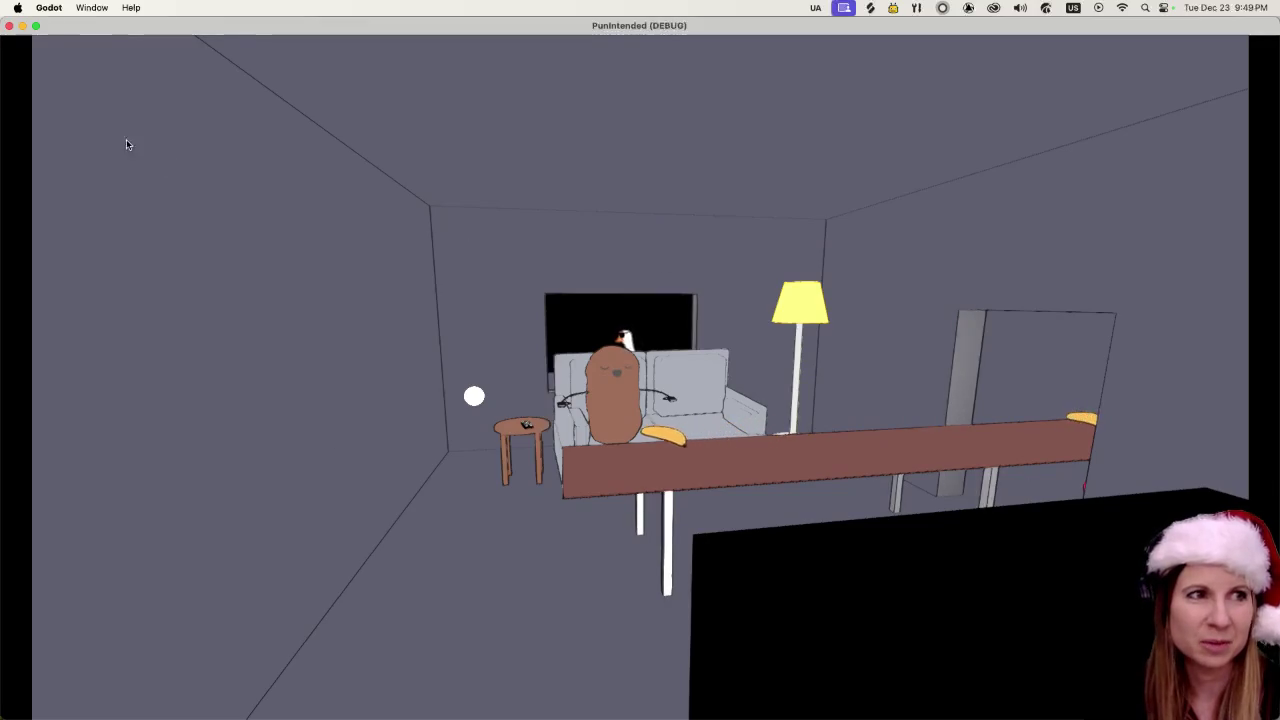
- Close the running PunIntended game window to return to the editor
{"action": "left_click", "coordinate": [9, 26]}
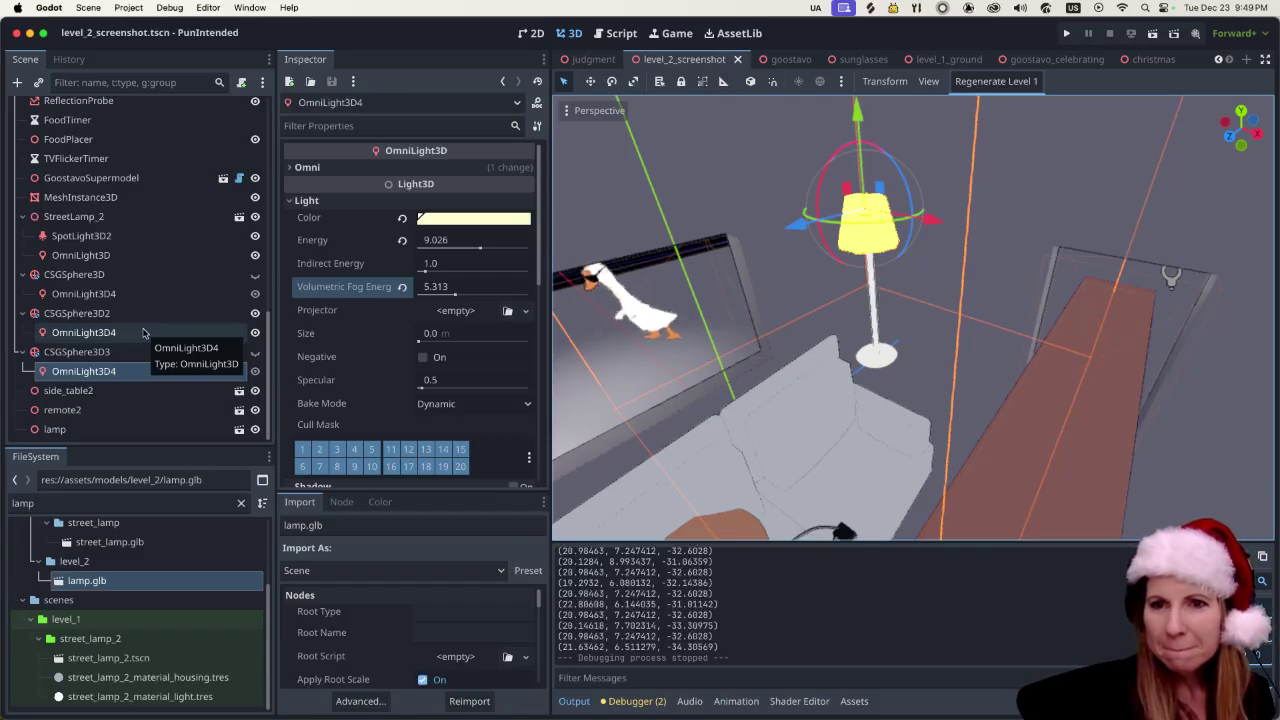
{"action": "left_click", "coordinate": [112, 399]}
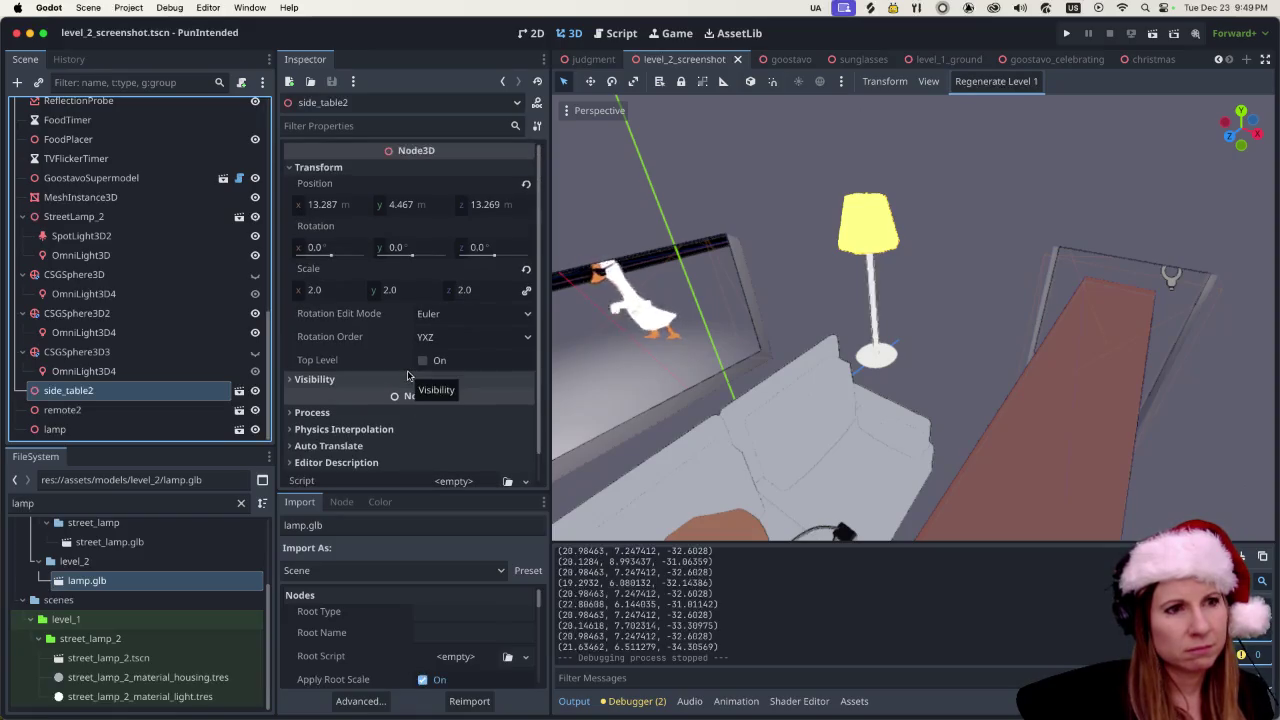
{"action": "scroll", "coordinate": [381, 273], "scroll_direction": "down", "scroll_amount": 1}
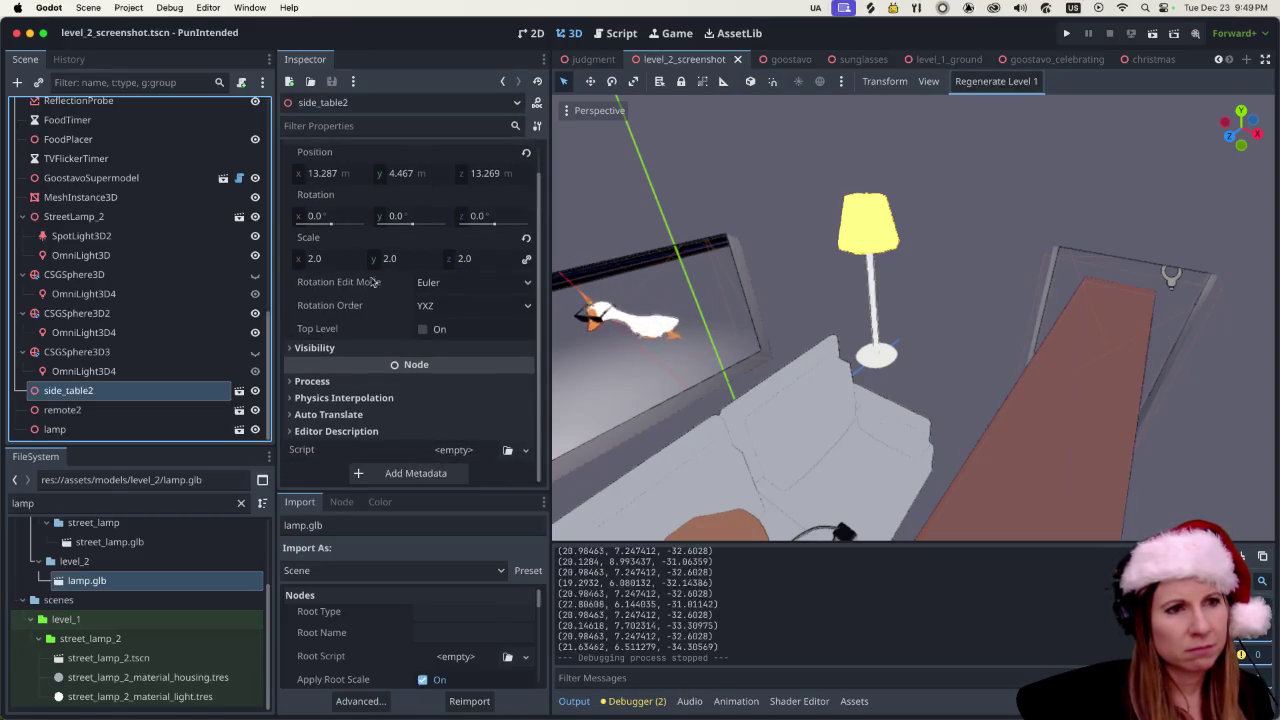
{"action": "left_click", "coordinate": [295, 348]}
{"action": "scroll", "coordinate": [355, 355], "scroll_direction": "down", "scroll_amount": 1}
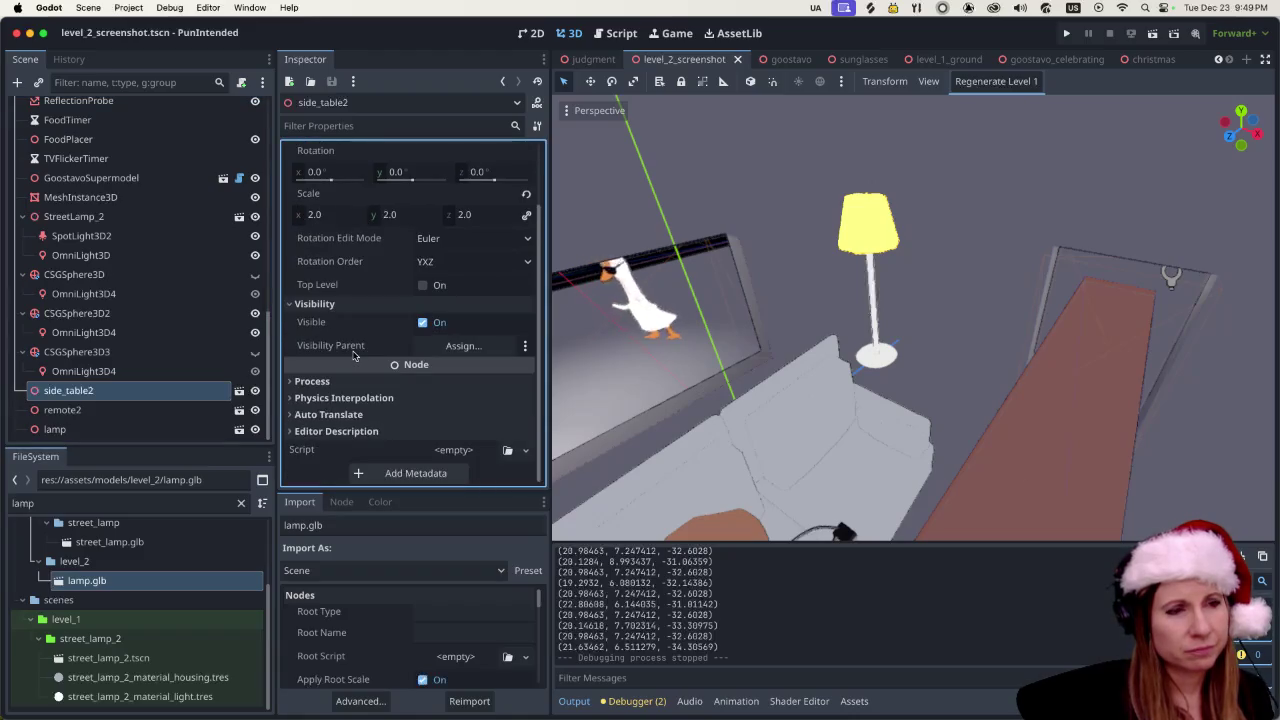
{"action": "mouse_move", "coordinate": [348, 364]}
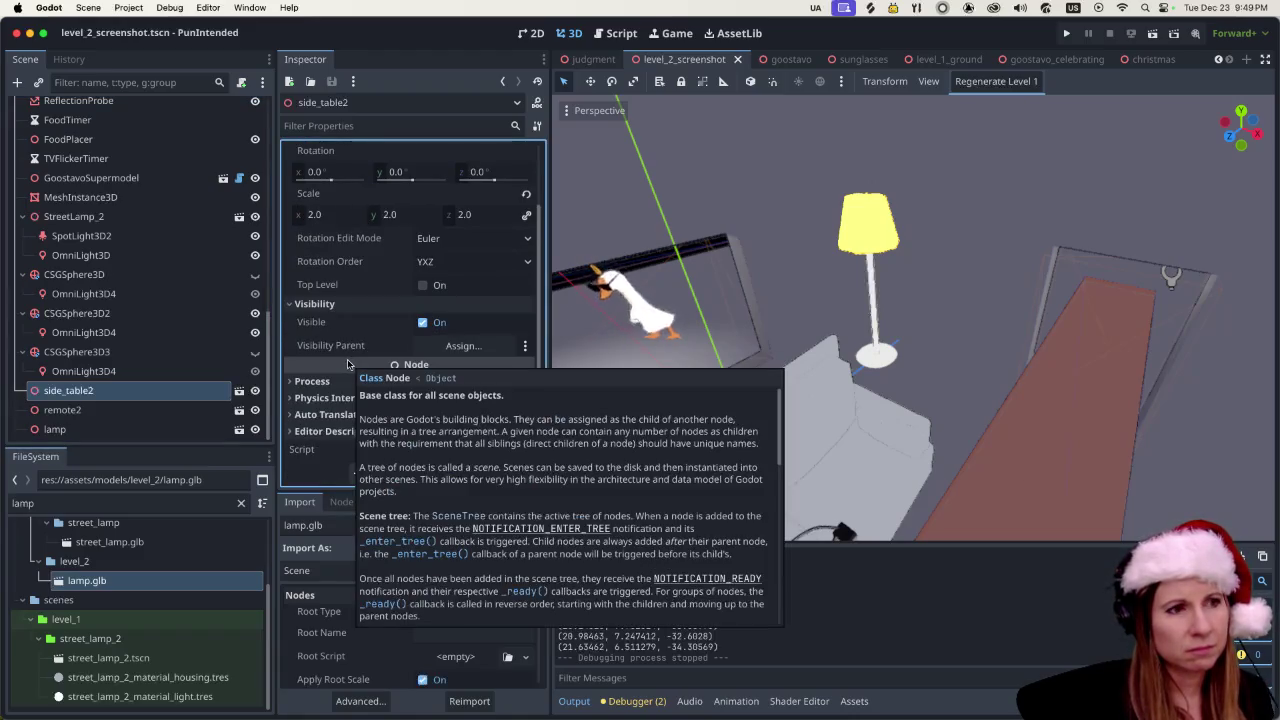
{"action": "left_click", "coordinate": [128, 371]}
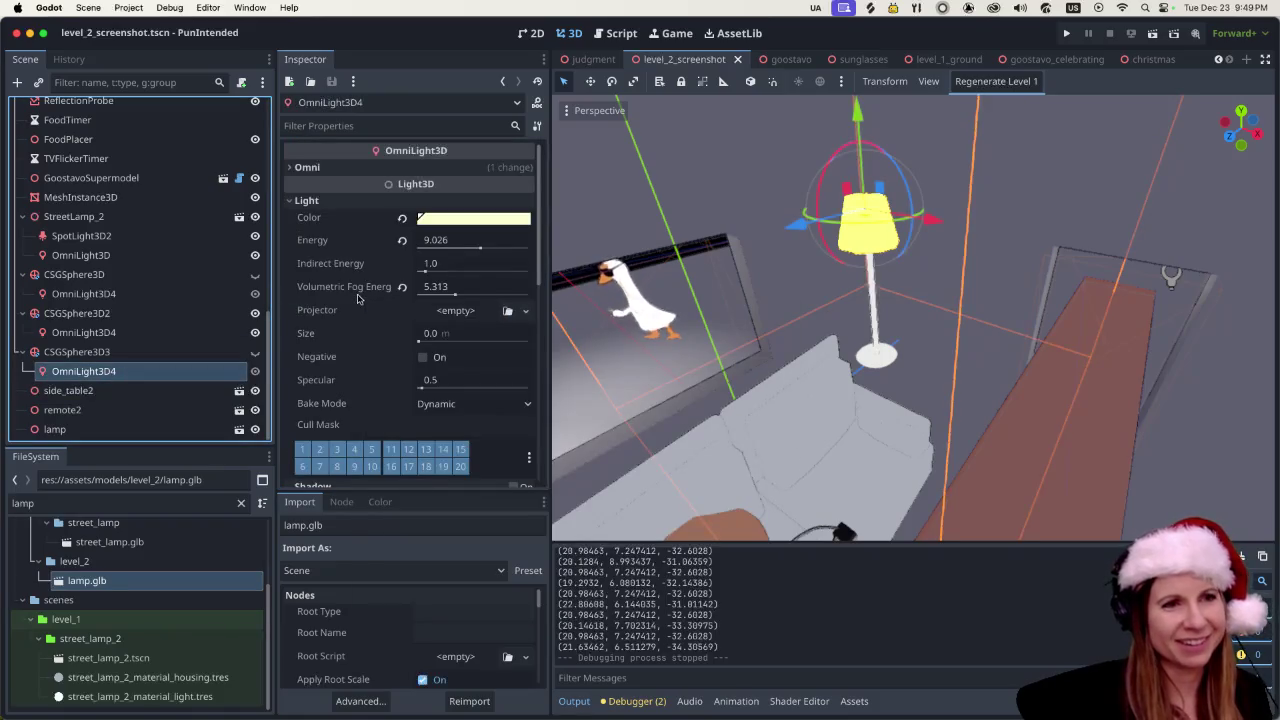
{"action": "scroll", "coordinate": [342, 318], "scroll_direction": "down", "scroll_amount": 3}
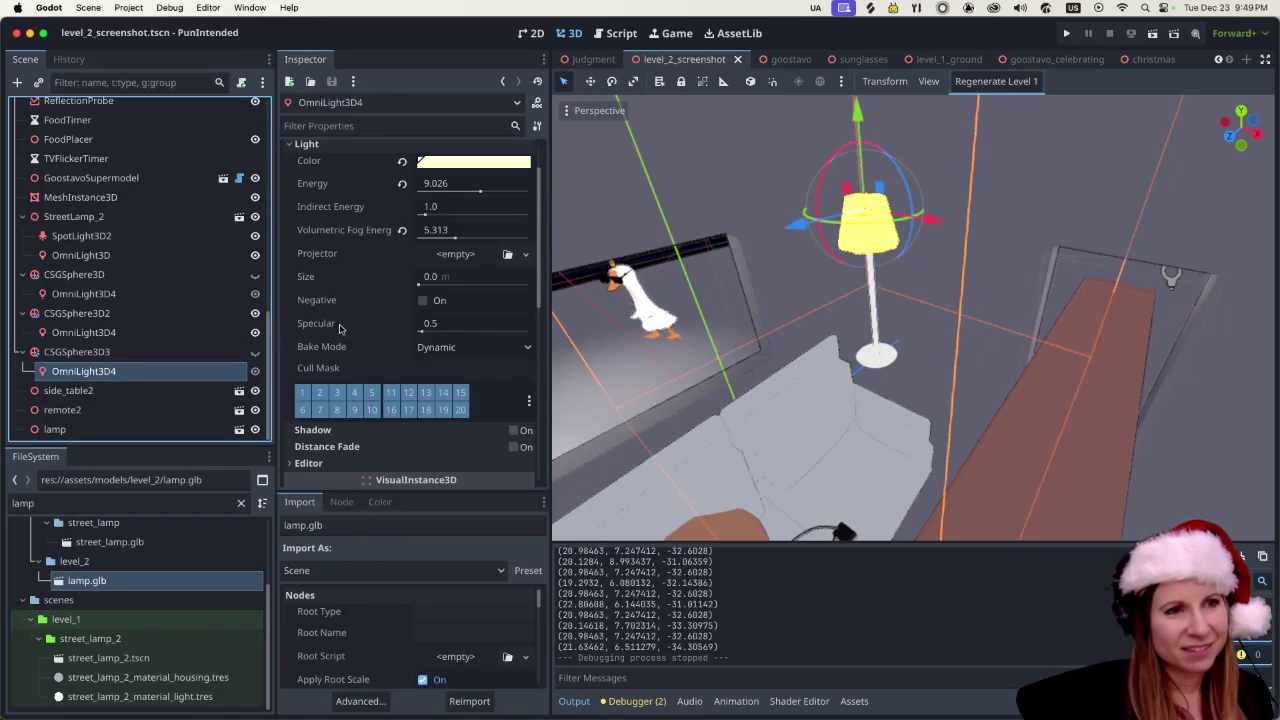
{"action": "scroll", "coordinate": [341, 322], "scroll_direction": "down", "scroll_amount": 10}
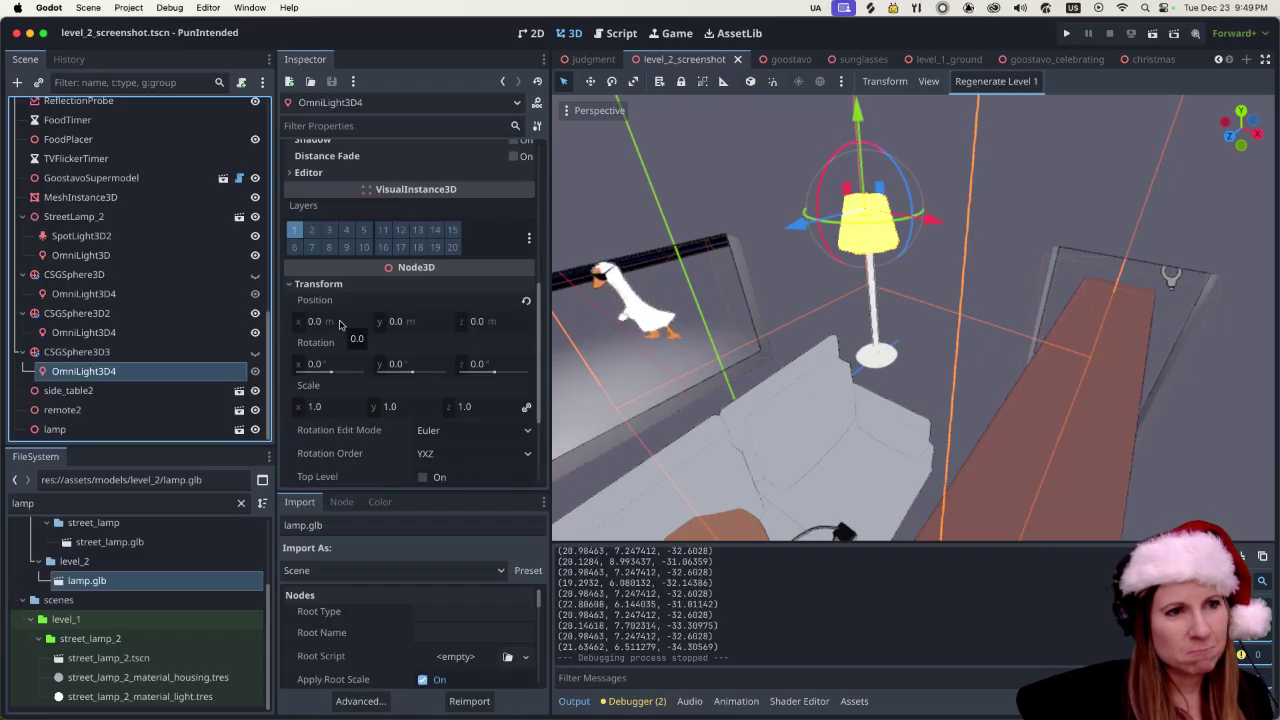
{"action": "scroll", "coordinate": [339, 323], "scroll_direction": "up", "scroll_amount": 2}
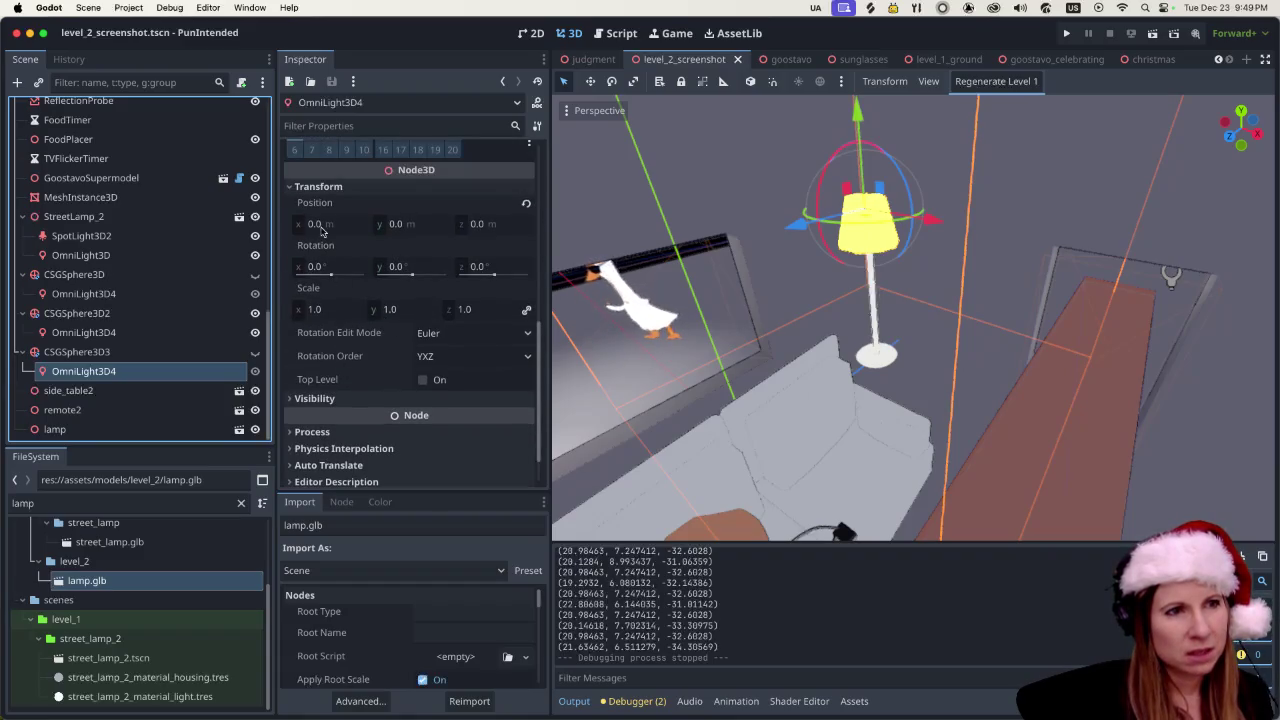
{"action": "left_click", "coordinate": [292, 187]}
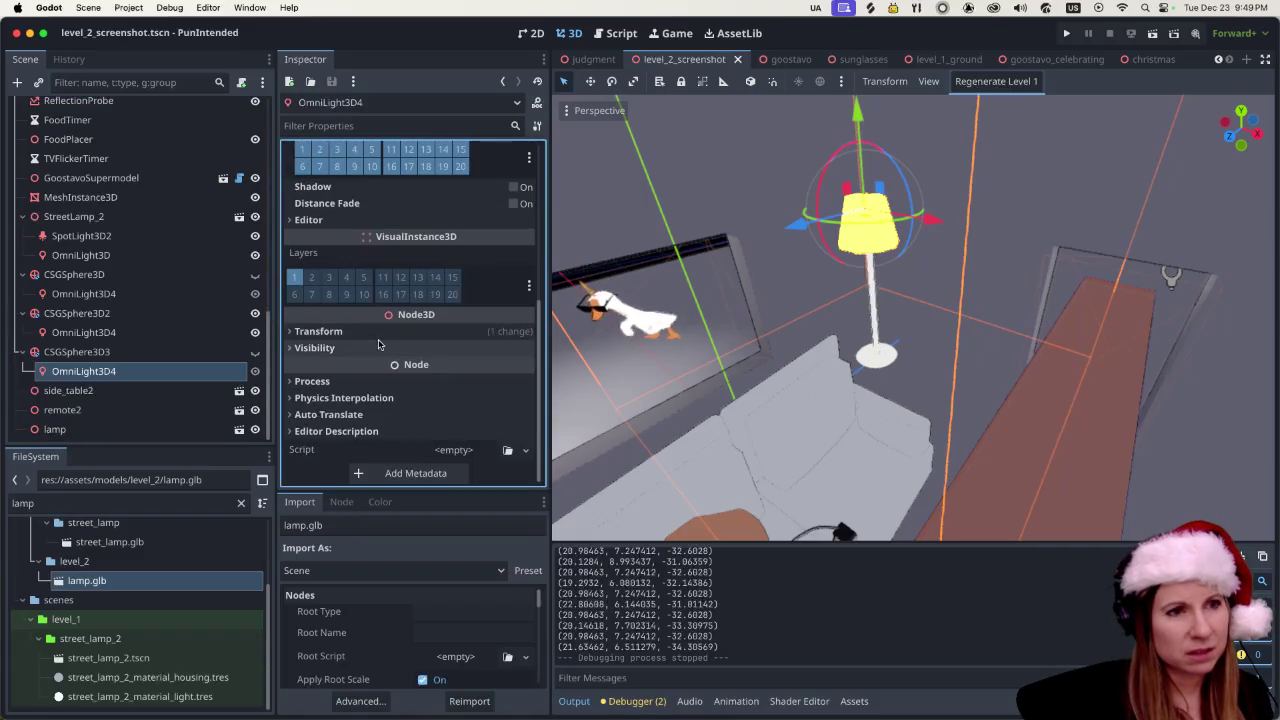
{"action": "scroll", "coordinate": [401, 341], "scroll_direction": "up", "scroll_amount": 5}
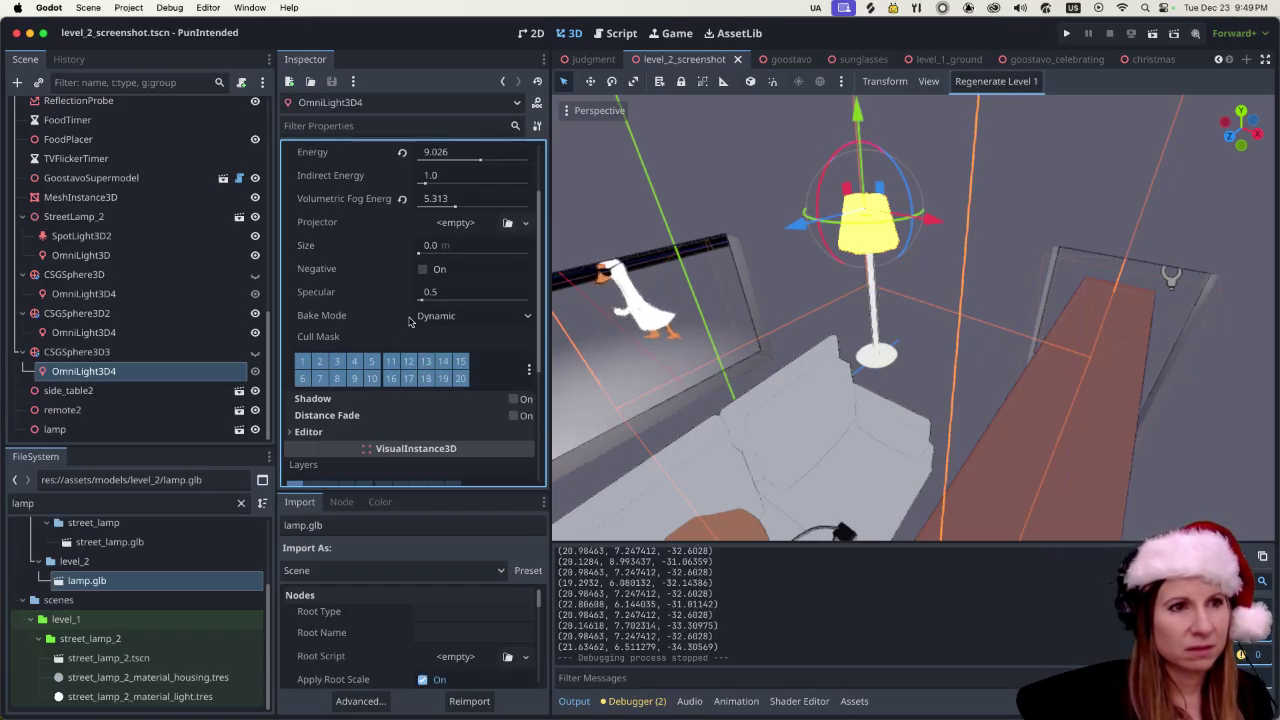
{"action": "scroll", "coordinate": [409, 323], "scroll_direction": "up", "scroll_amount": 1}
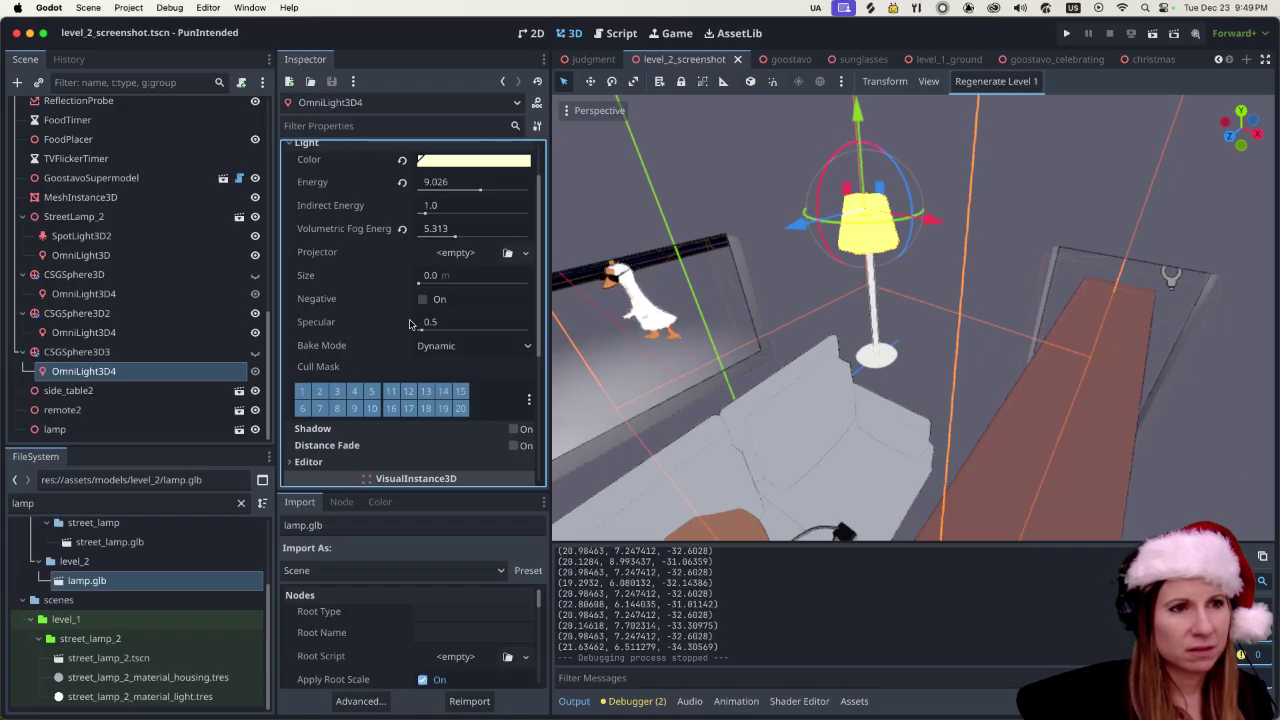
{"action": "scroll", "coordinate": [368, 330], "scroll_direction": "up", "scroll_amount": 2}
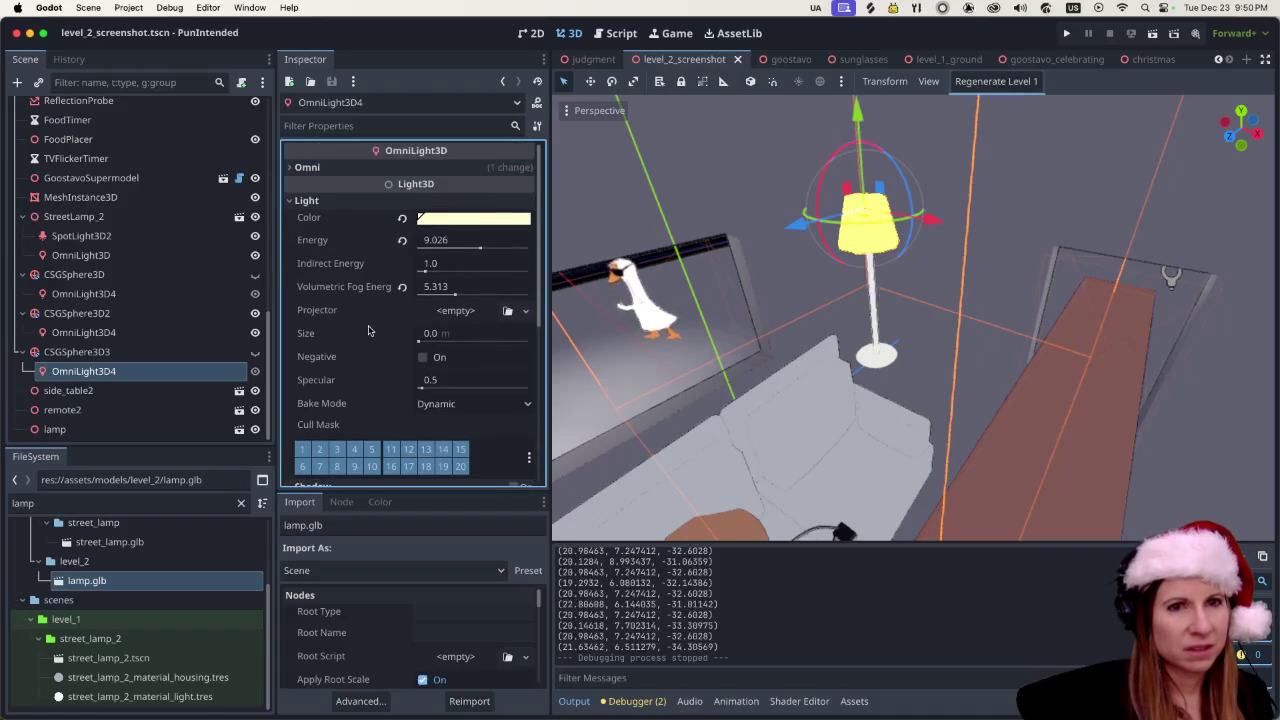
{"action": "mouse_move", "coordinate": [362, 313]}
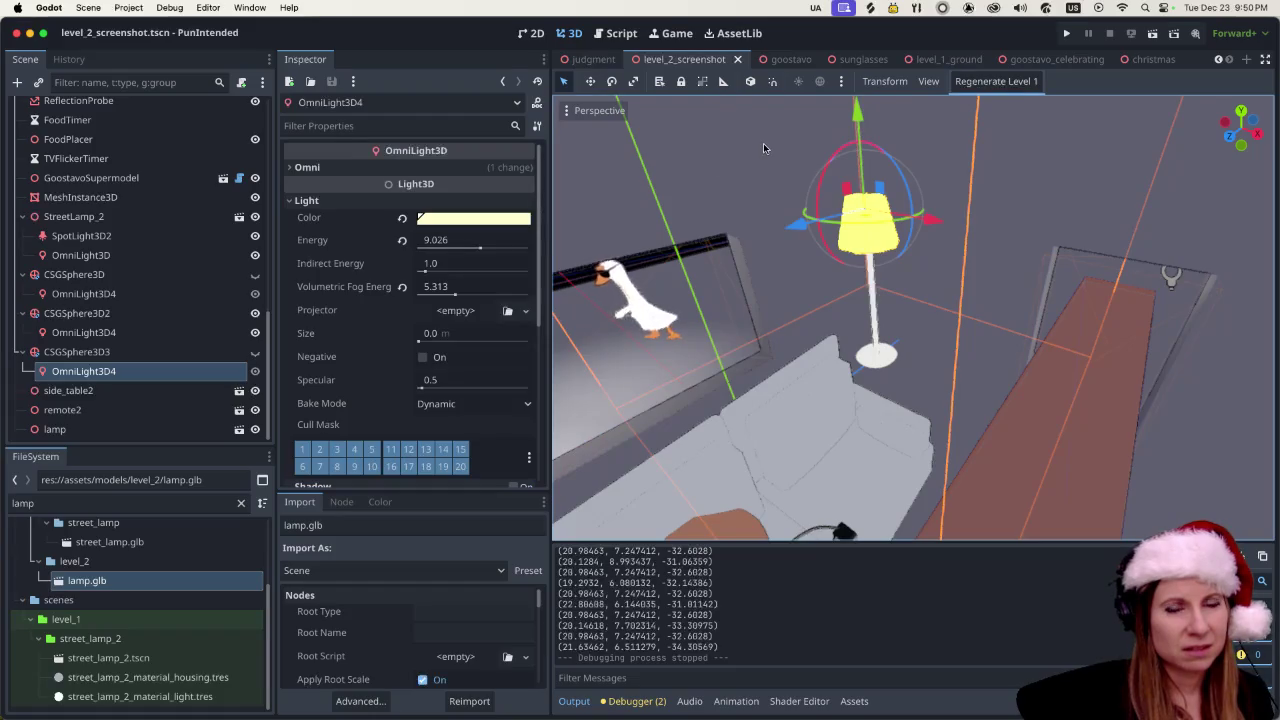
{"action": "mouse_move", "coordinate": [387, 250]}
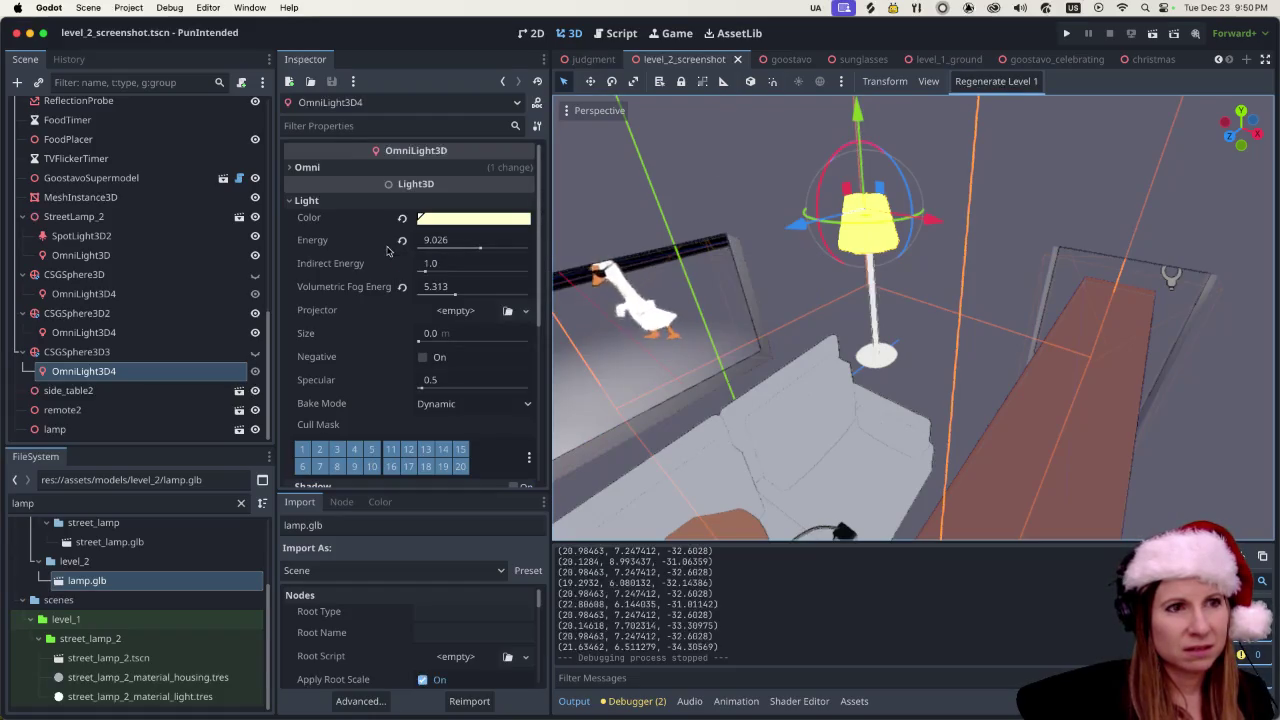
{"action": "left_click", "coordinate": [292, 168]}
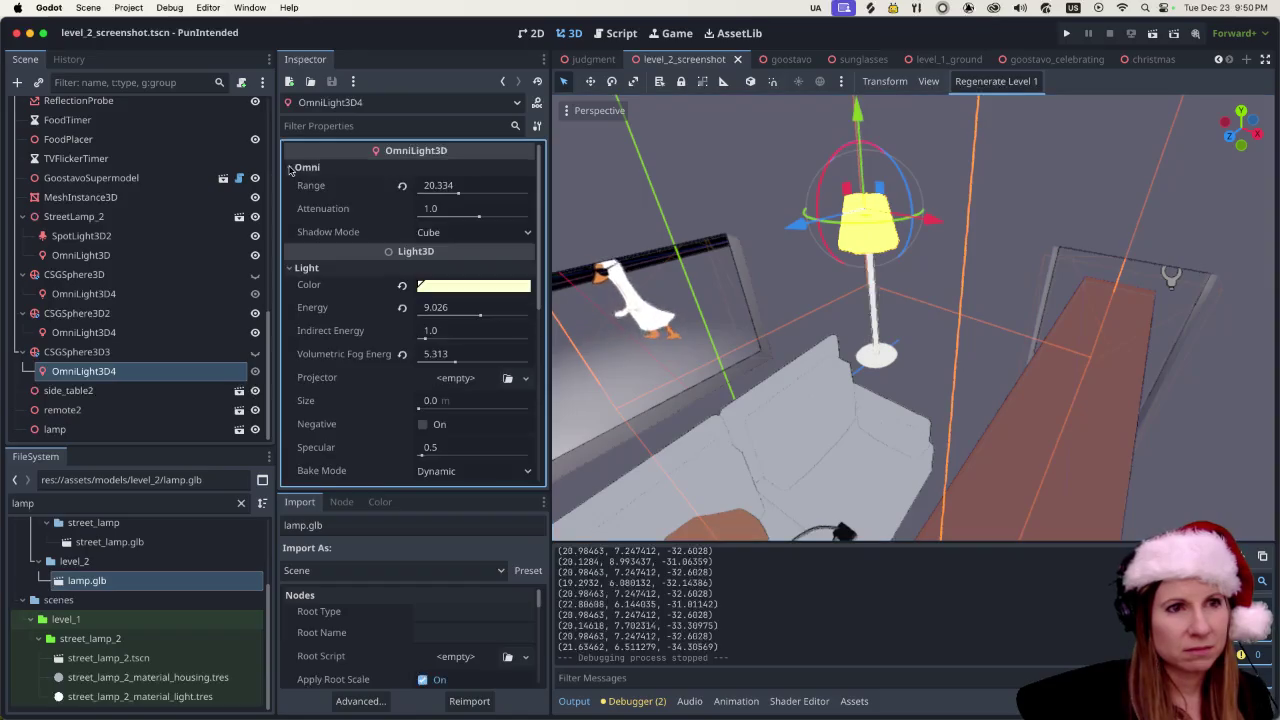
- Test the lamp light at a 2.606 range in a game run, then widen it to 18.393
{"action": "mouse_move", "coordinate": [457, 187]}
{"action": "left_mouse_down"}
{"action": "mouse_move", "coordinate": [471, 189]}
{"action": "mouse_move", "coordinate": [430, 195]}
{"action": "left_mouse_up"}
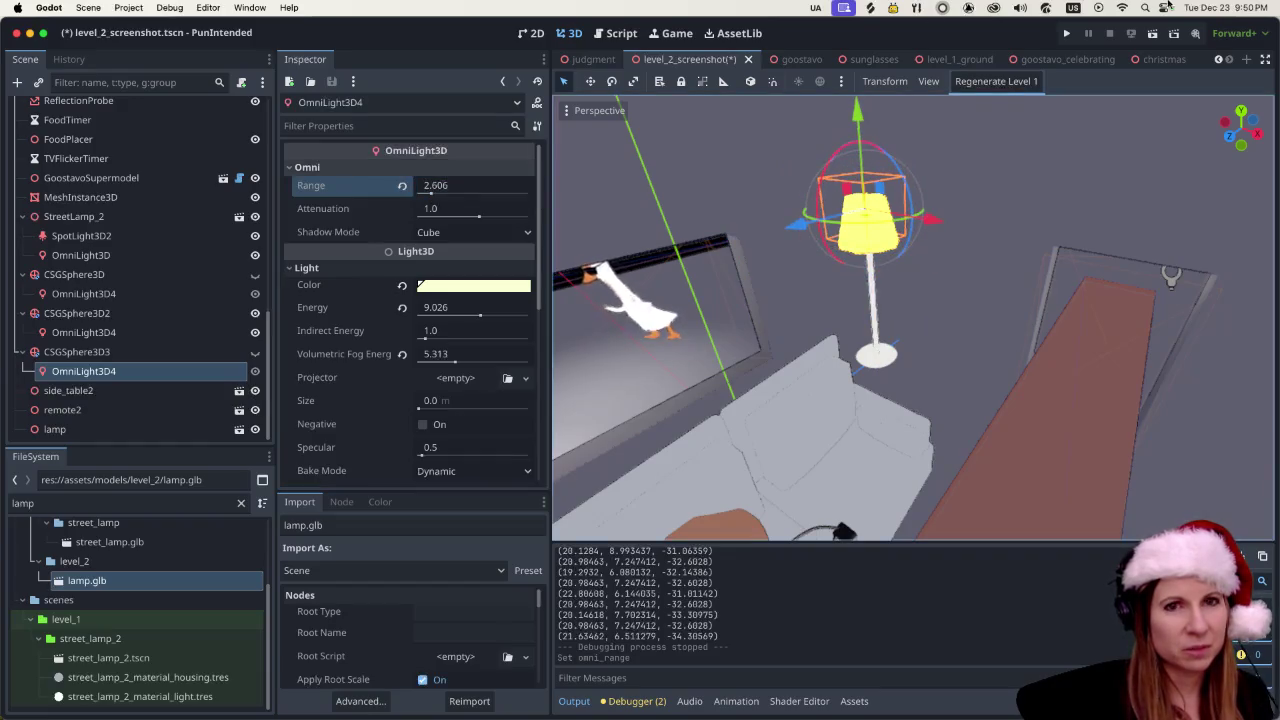
{"action": "key", "text": "ctrl+s"}
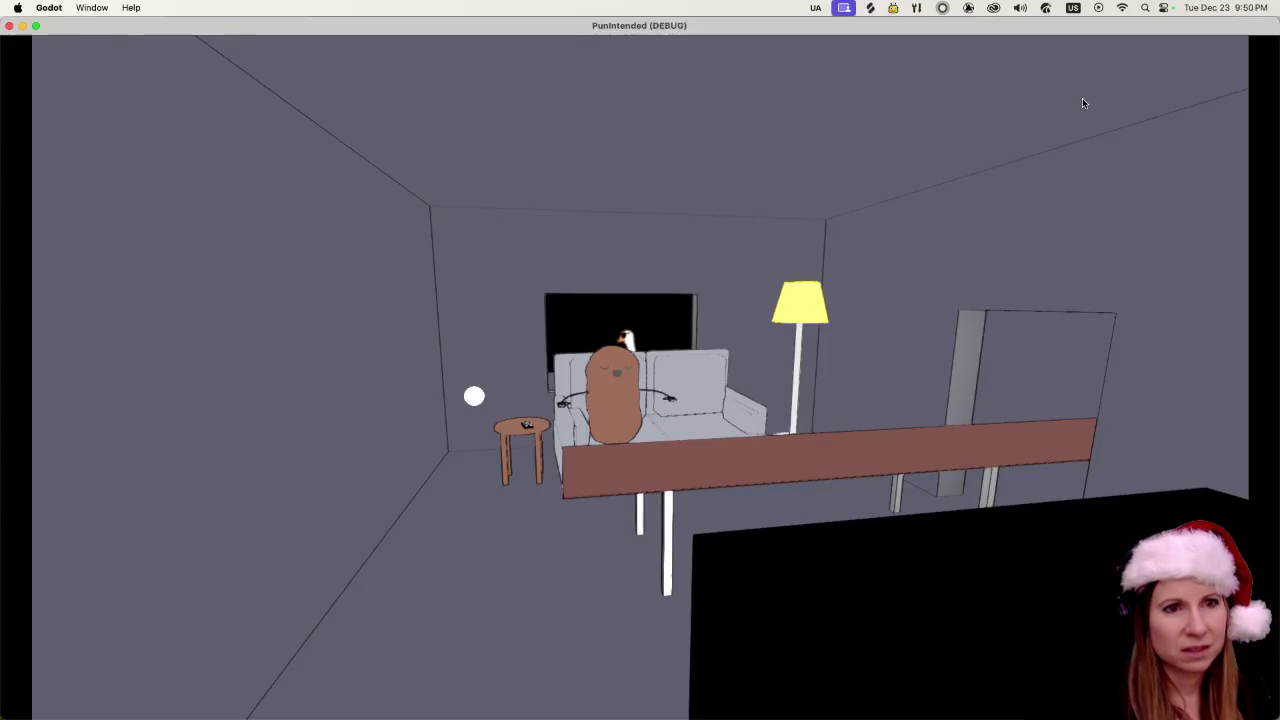
{"action": "left_click", "coordinate": [9, 26]}
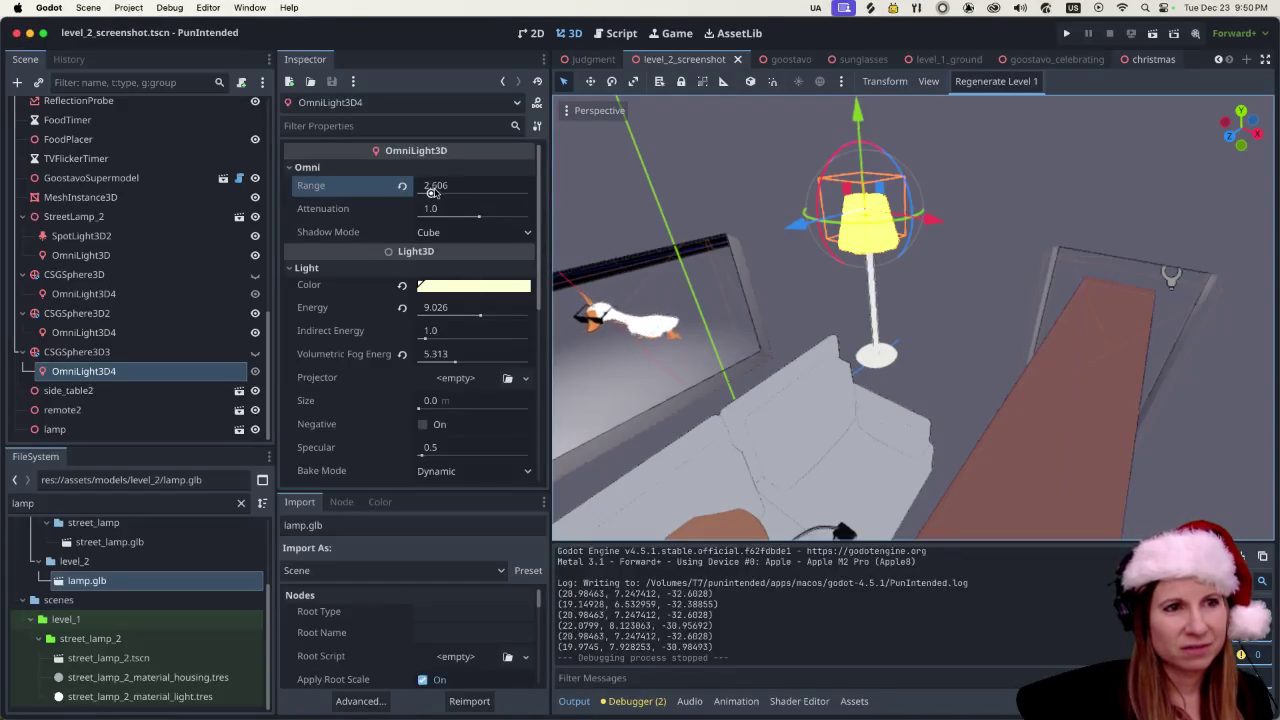
{"action": "left_click_drag", "start_coordinate": [432, 193], "coordinate": [457, 193]}
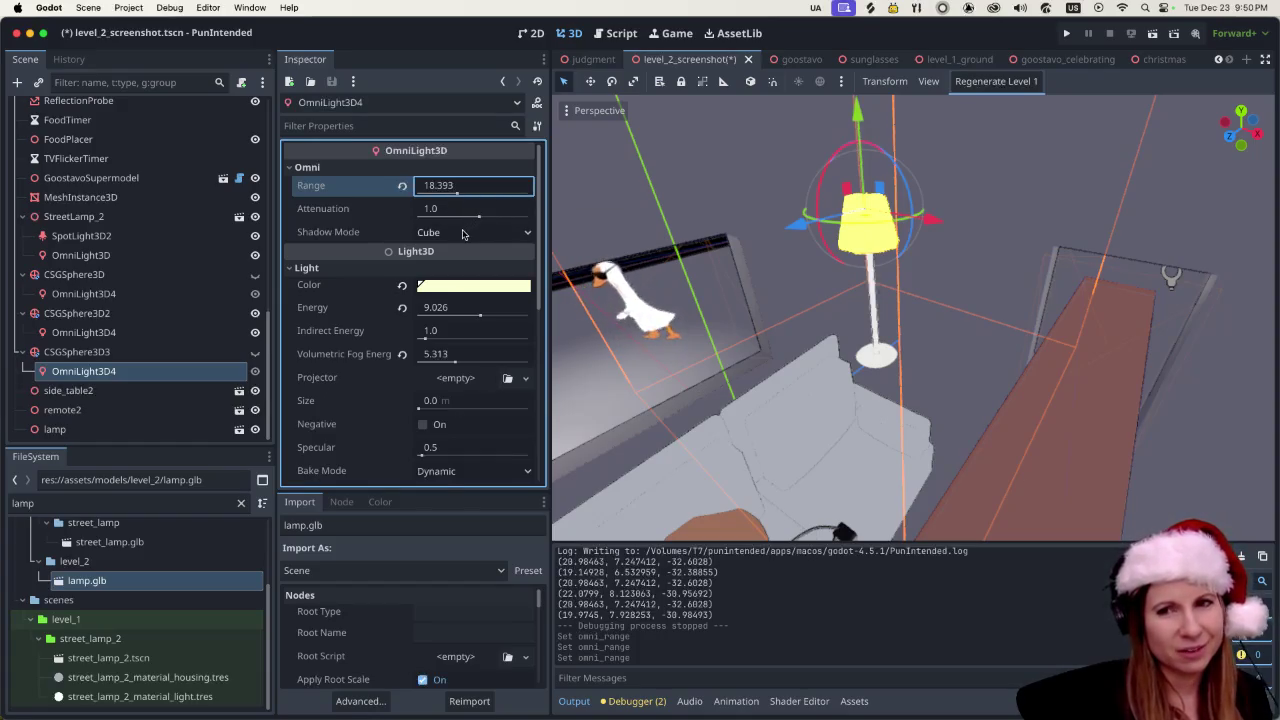
{"action": "left_click", "coordinate": [494, 237]}
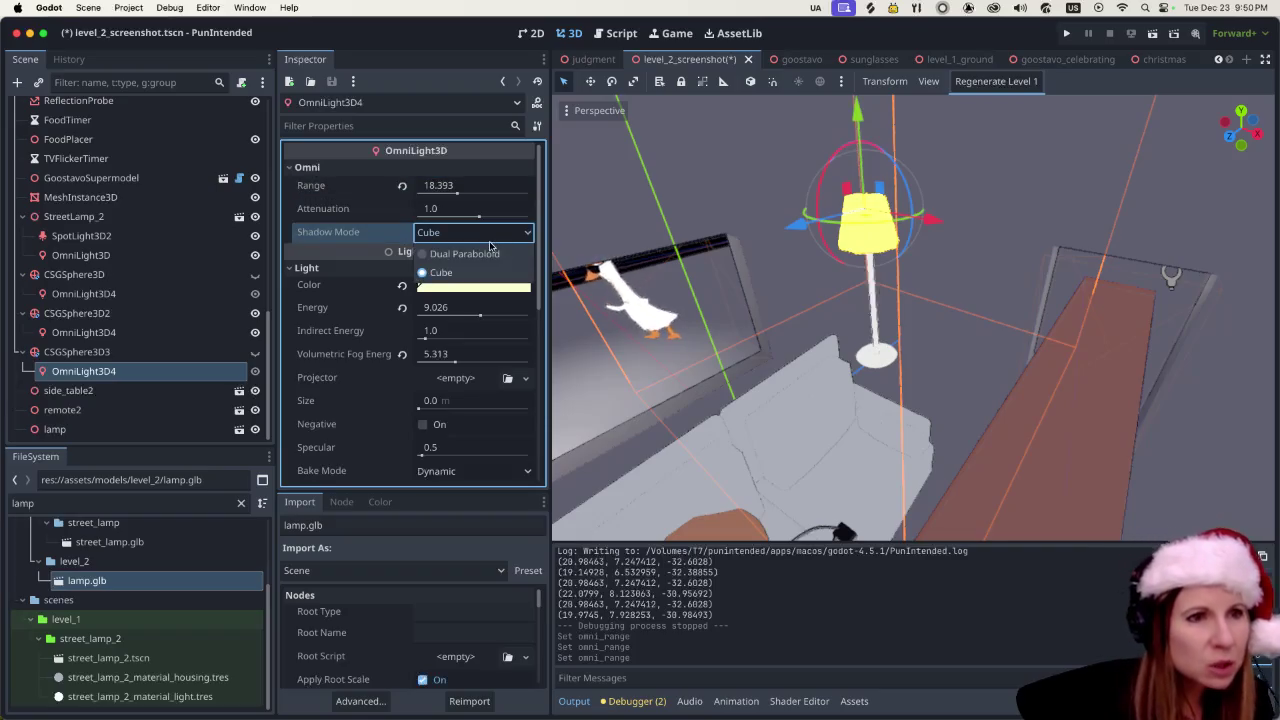
{"action": "left_click", "coordinate": [371, 228]}
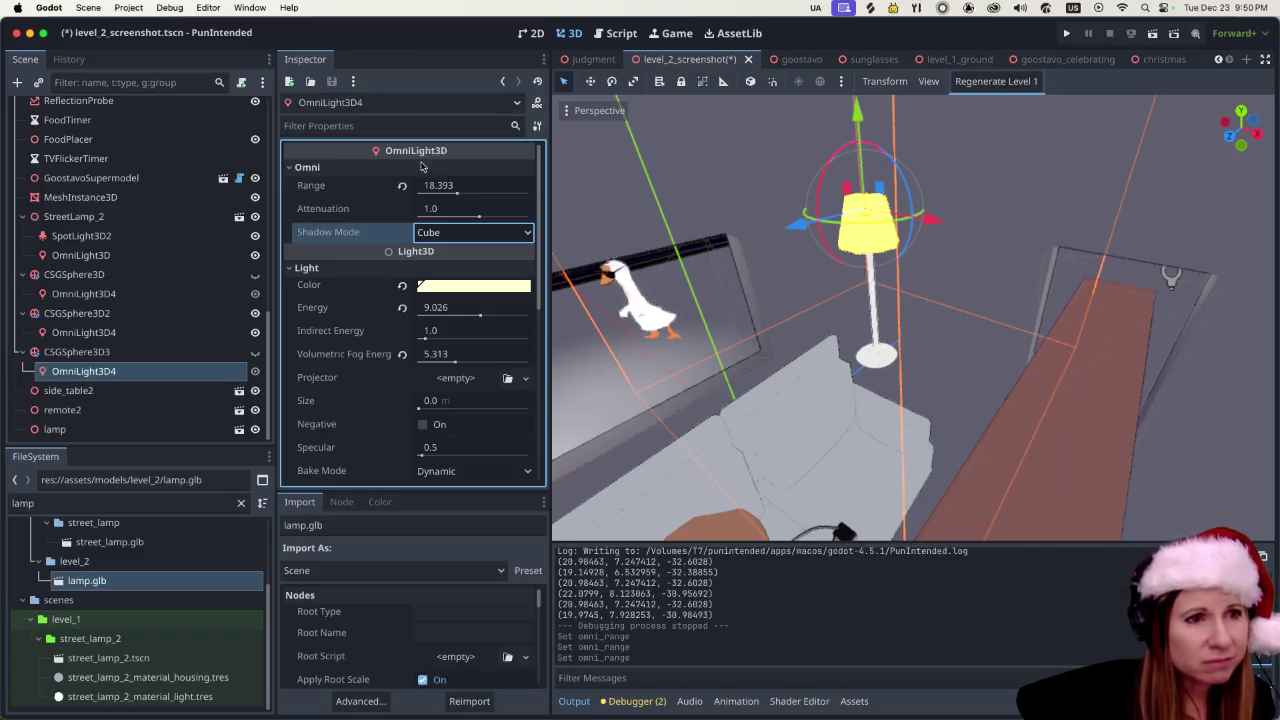
{"action": "mouse_move", "coordinate": [393, 369]}
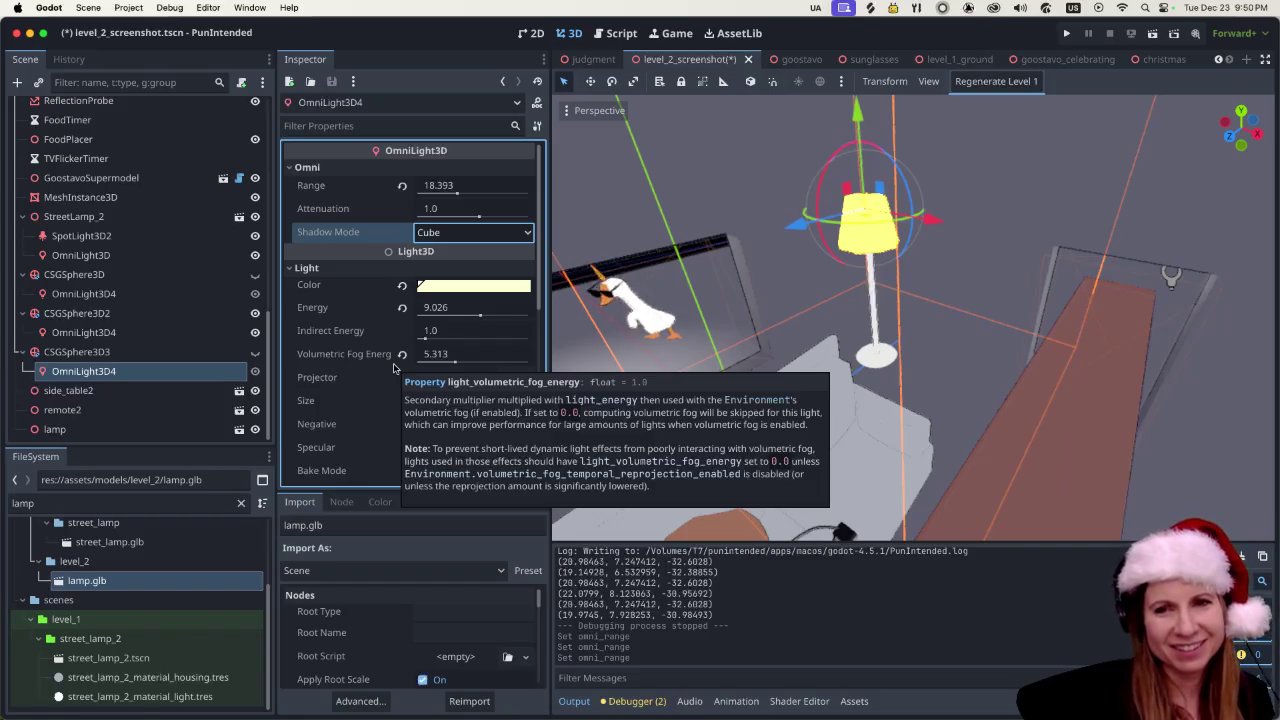
{"action": "mouse_move", "coordinate": [492, 208]}
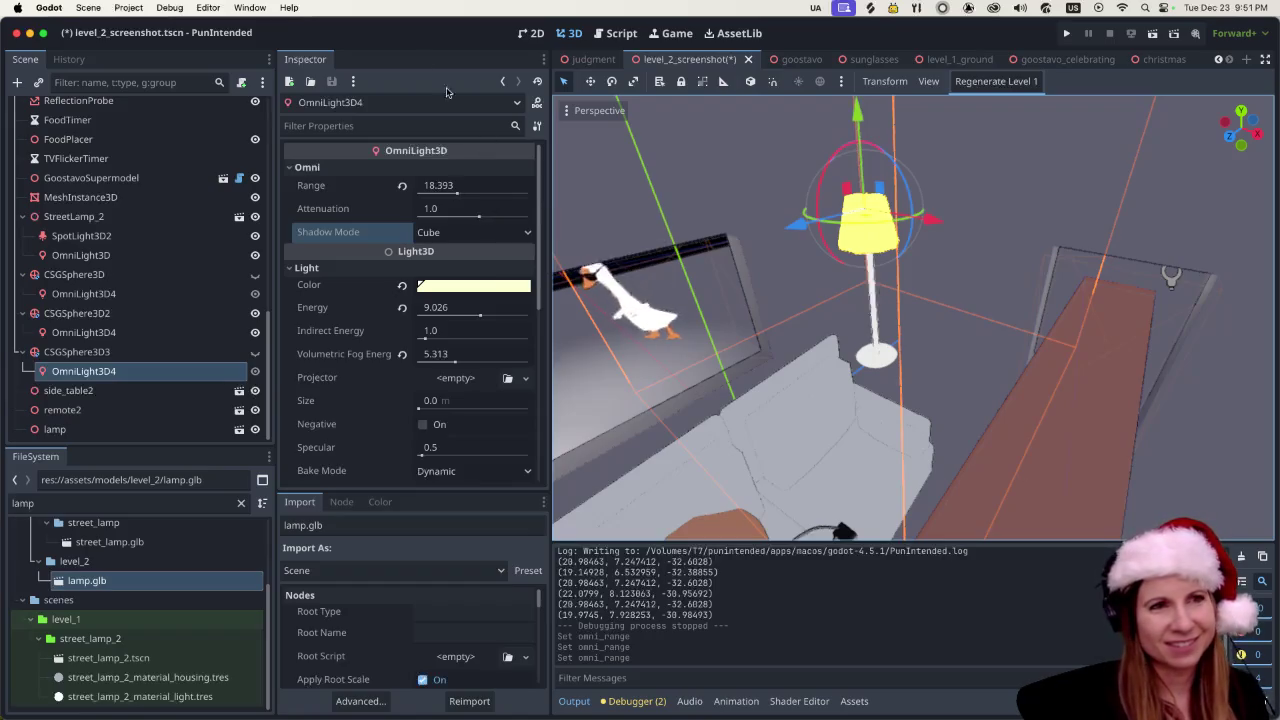
{"action": "mouse_move", "coordinate": [365, 38]}
{"action": "left_mouse_down"}
{"action": "mouse_move", "coordinate": [365, 65]}
{"action": "mouse_move", "coordinate": [362, 52]}
{"action": "left_mouse_up"}
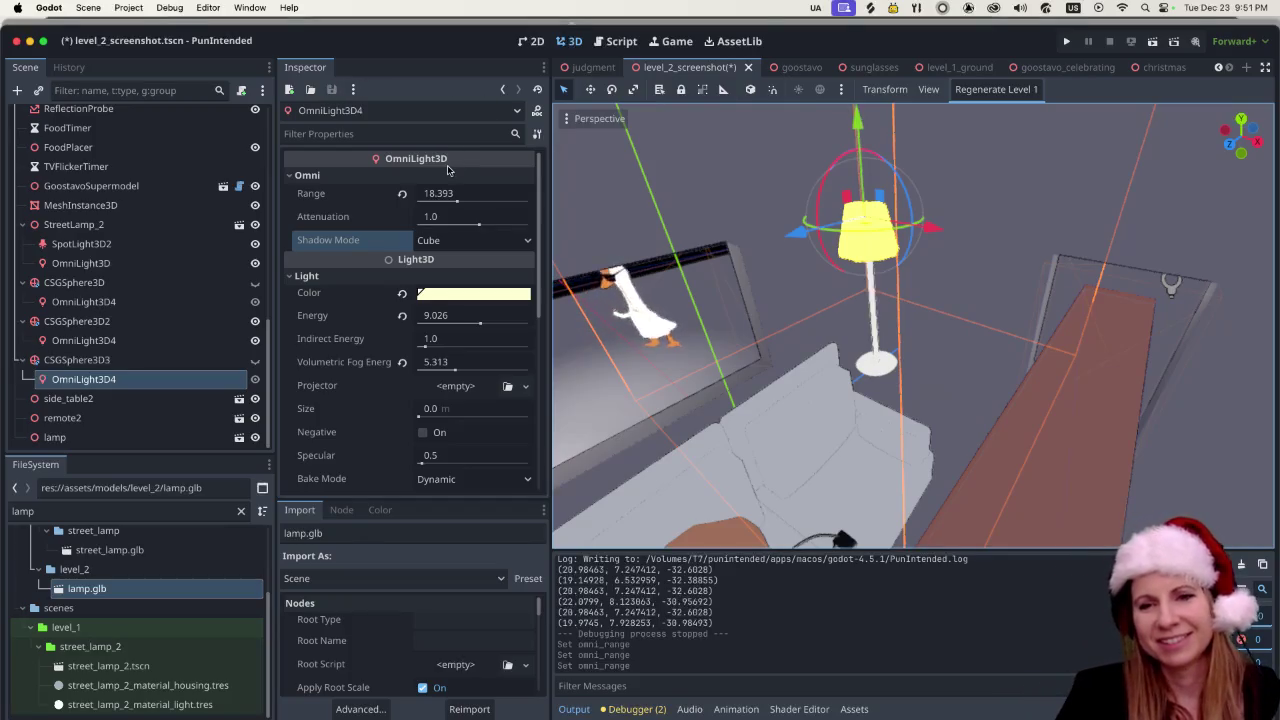
{"action": "mouse_move", "coordinate": [448, 170]}
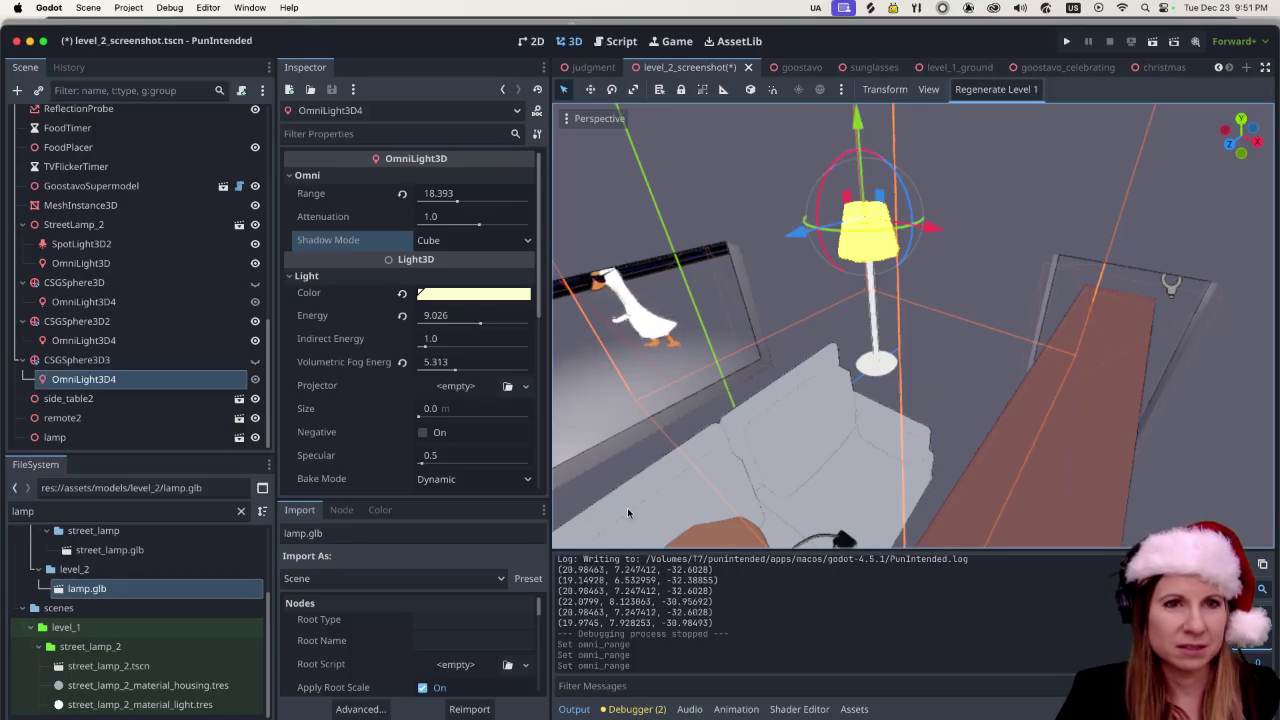
{"action": "scroll", "coordinate": [903, 300], "scroll_direction": "up", "scroll_amount": 5}
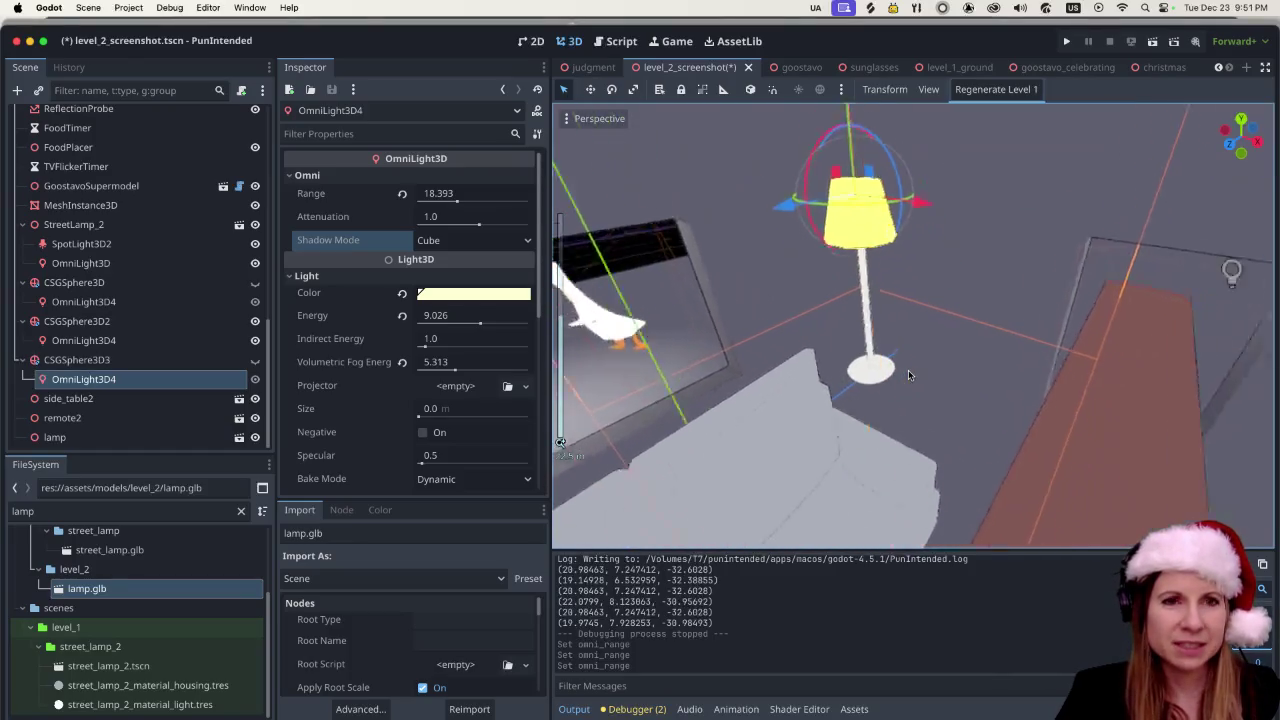
{"action": "scroll", "coordinate": [903, 333], "scroll_direction": "down", "scroll_amount": 5}
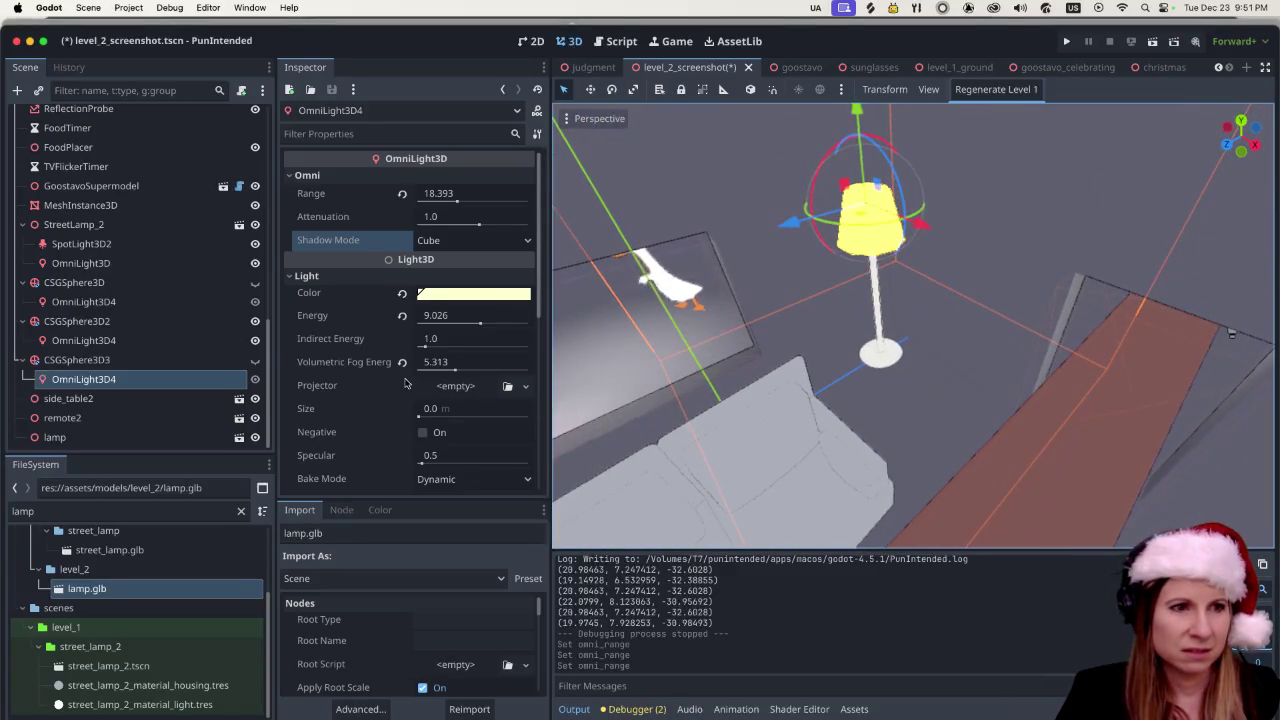
{"action": "scroll", "coordinate": [405, 385], "scroll_direction": "down", "scroll_amount": 4}
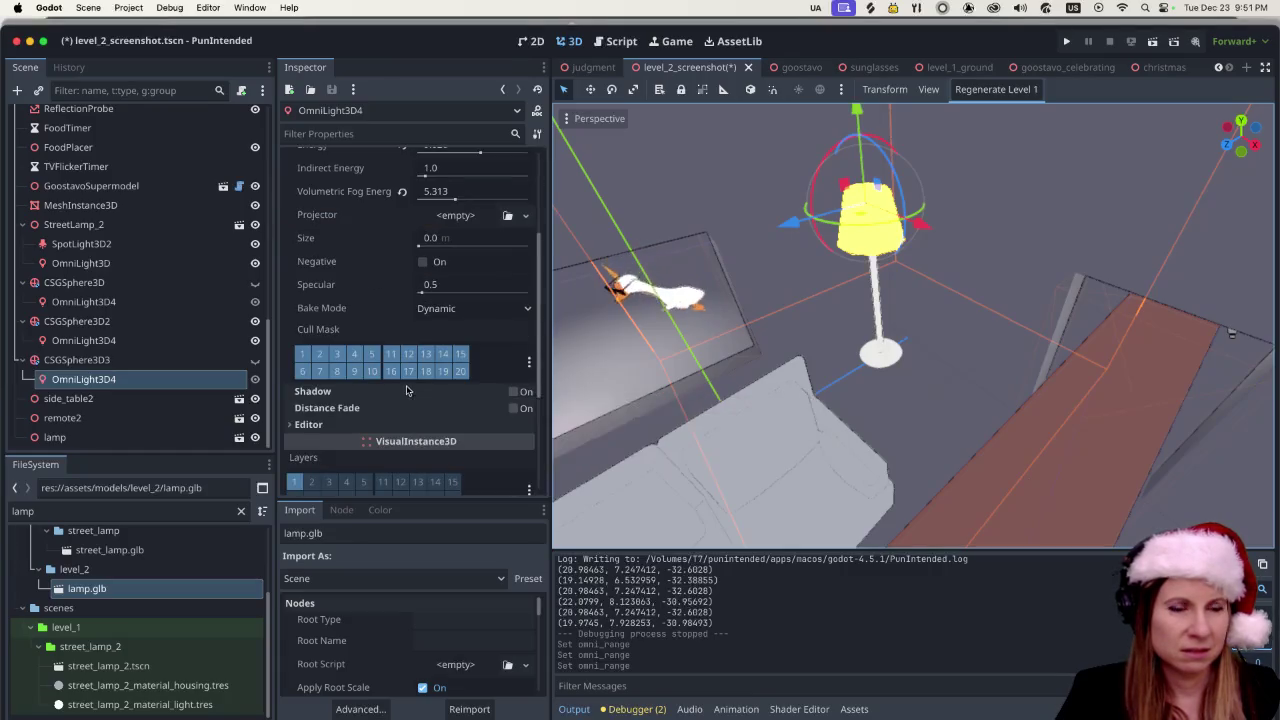
{"action": "scroll", "coordinate": [408, 388], "scroll_direction": "up", "scroll_amount": 4}
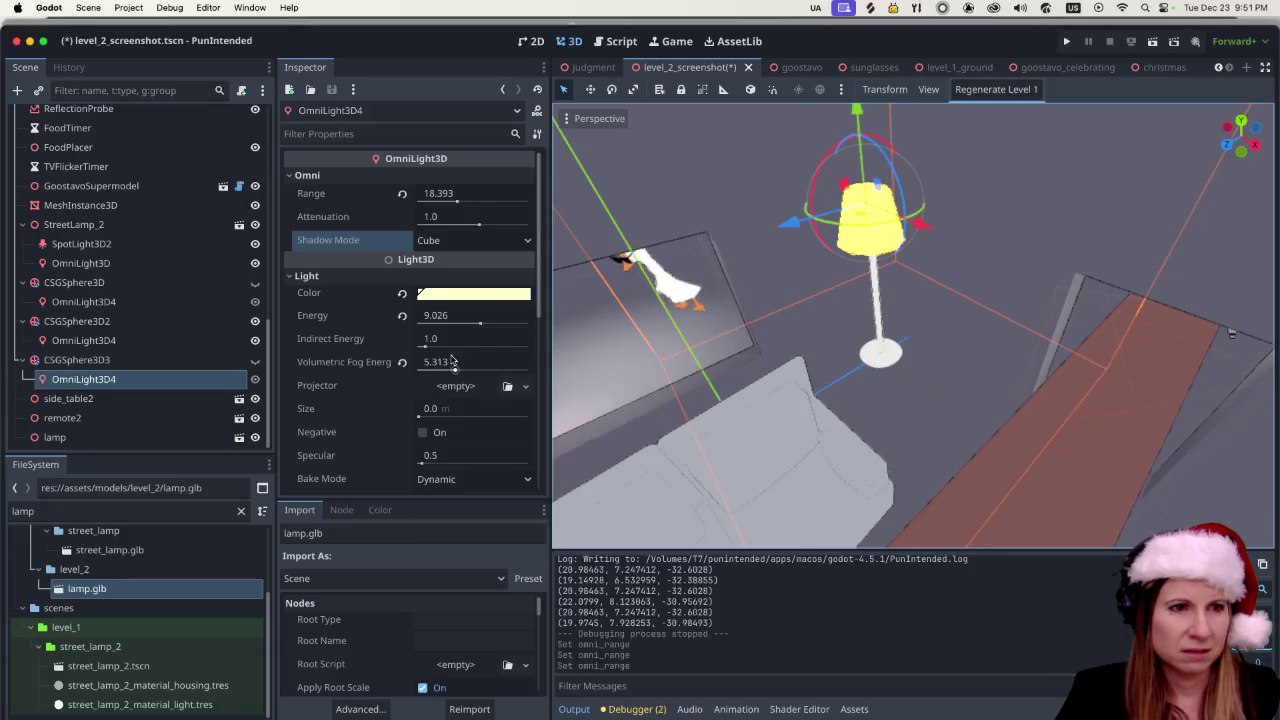
{"action": "mouse_move", "coordinate": [440, 366]}
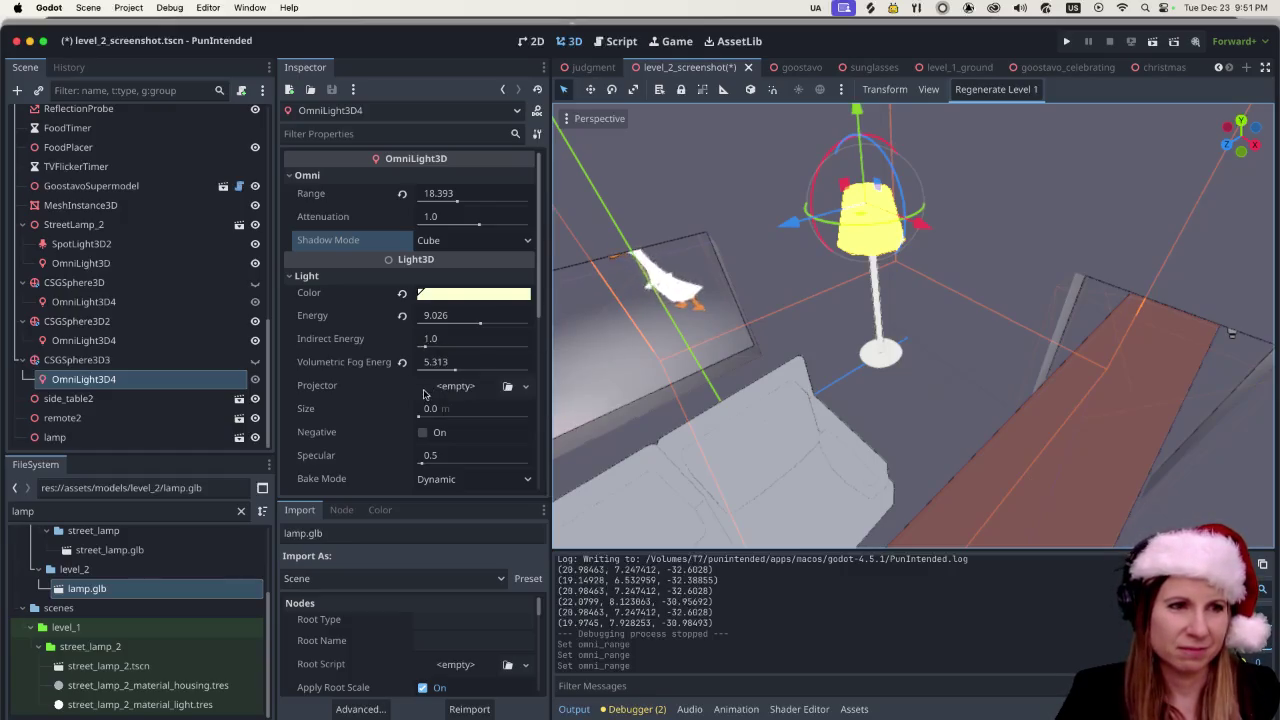
{"action": "scroll", "coordinate": [433, 349], "scroll_direction": "down", "scroll_amount": 2}
{"action": "scroll", "coordinate": [406, 391], "scroll_direction": "down", "scroll_amount": 9}
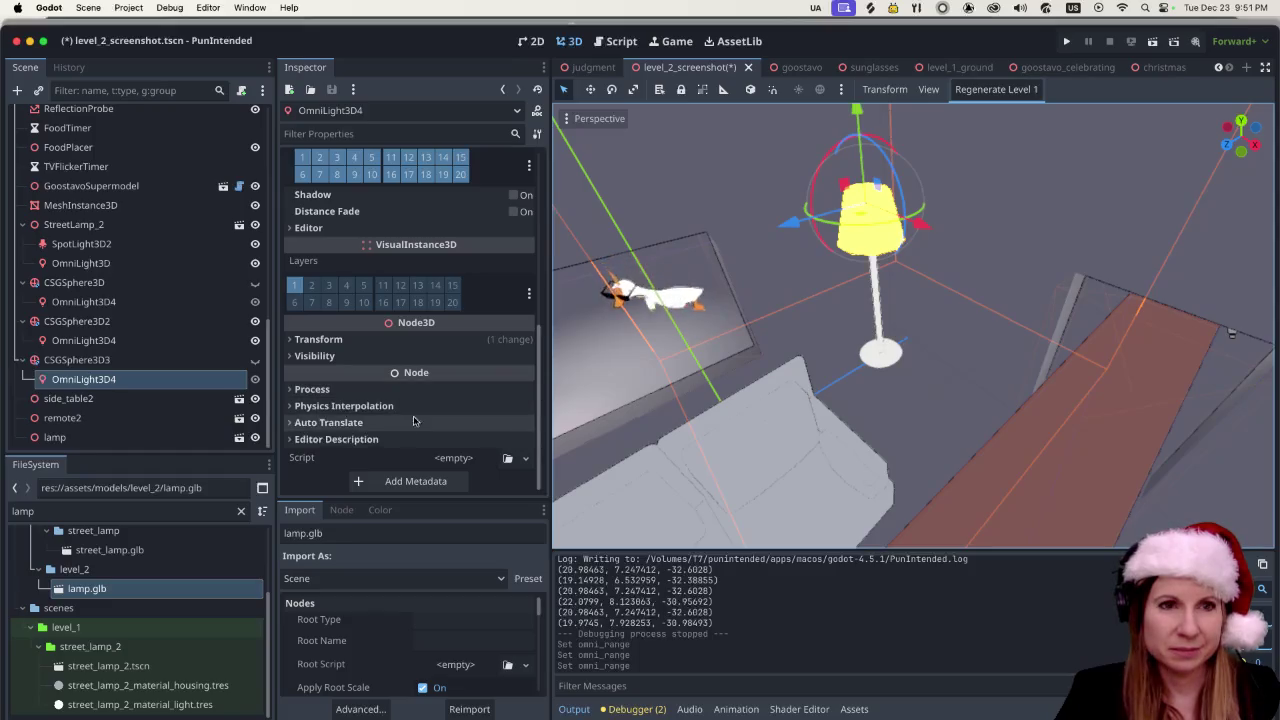
{"action": "scroll", "coordinate": [449, 433], "scroll_direction": "up", "scroll_amount": 10}
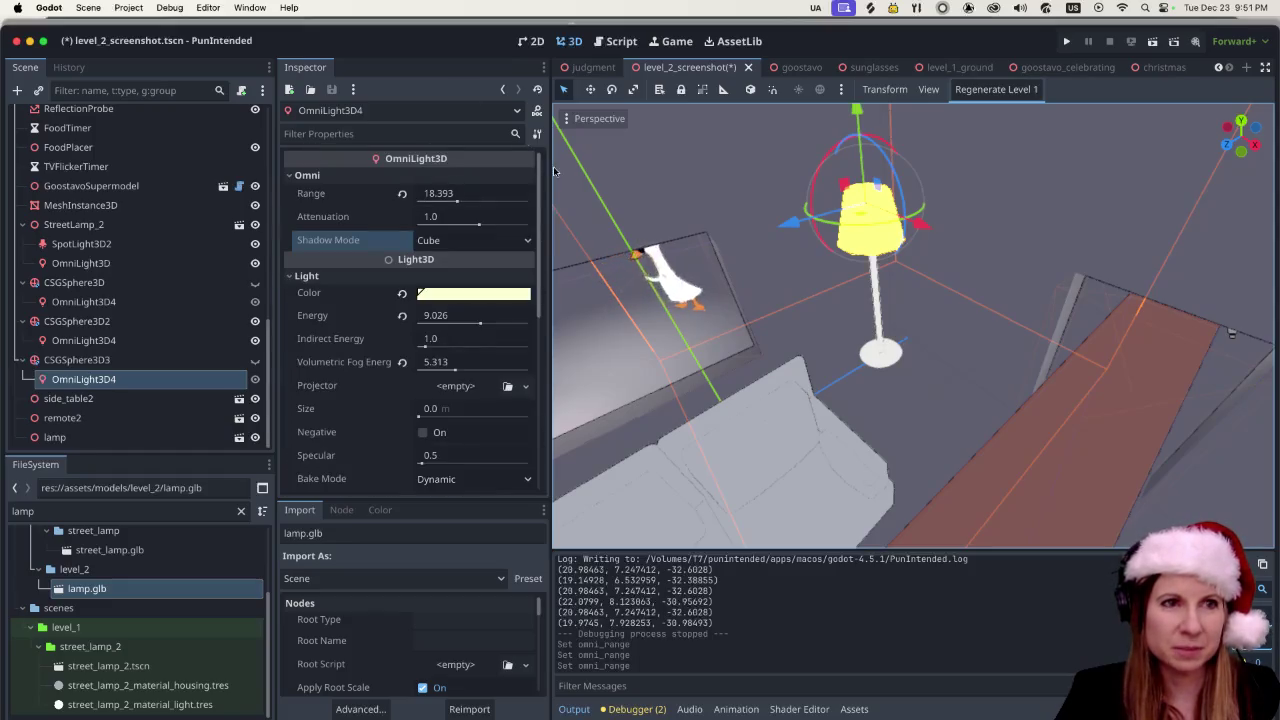
{"action": "scroll", "coordinate": [834, 343], "scroll_direction": "down", "scroll_amount": 5}
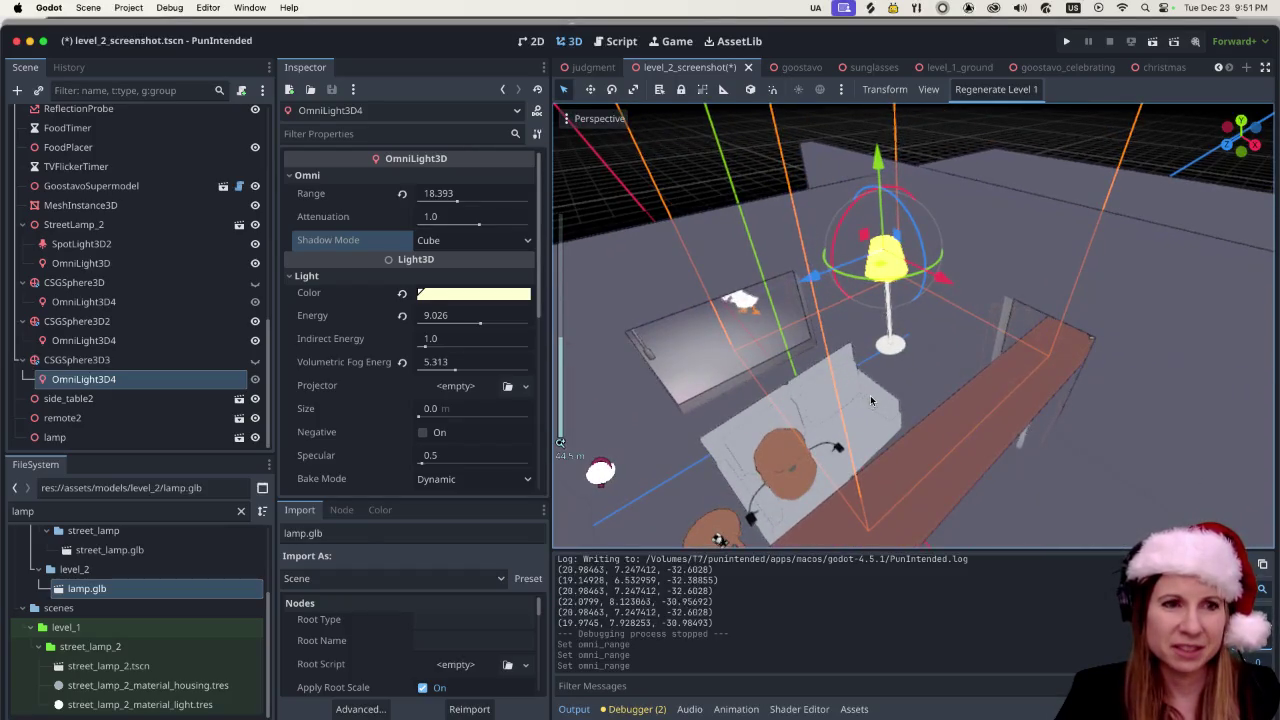
{"action": "left_click", "coordinate": [601, 471]}
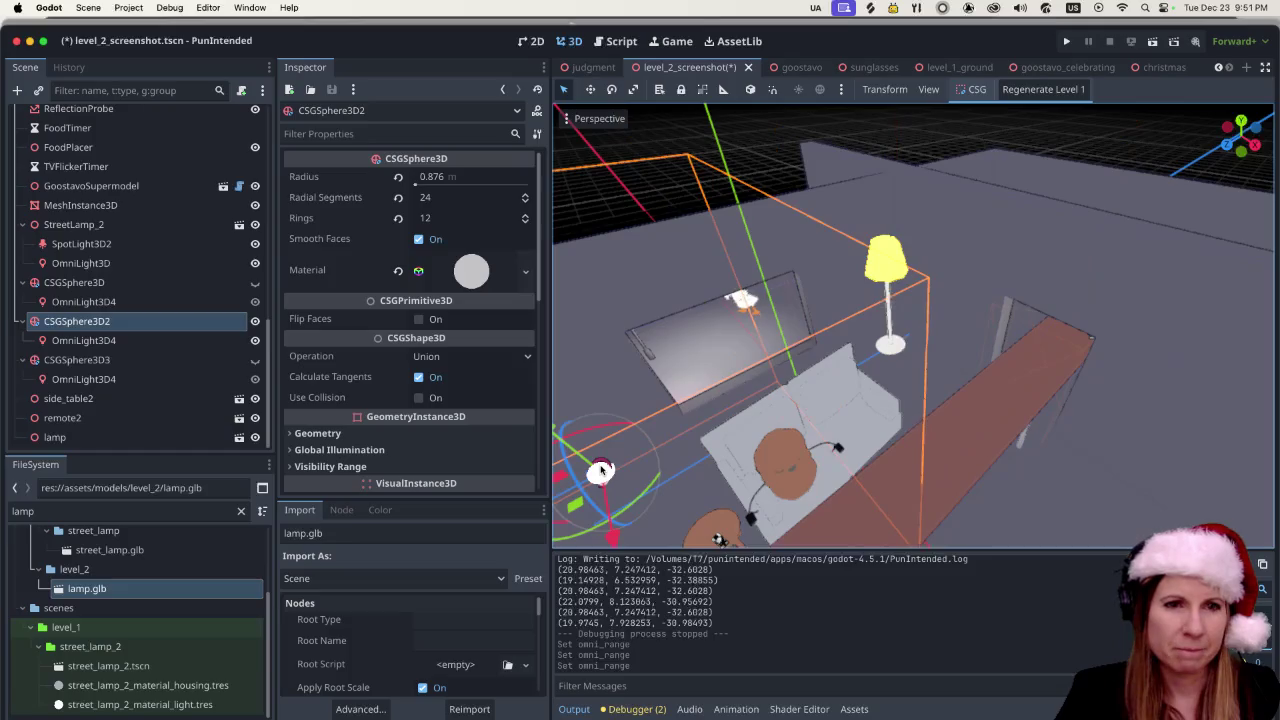
{"action": "left_click", "coordinate": [890, 248]}
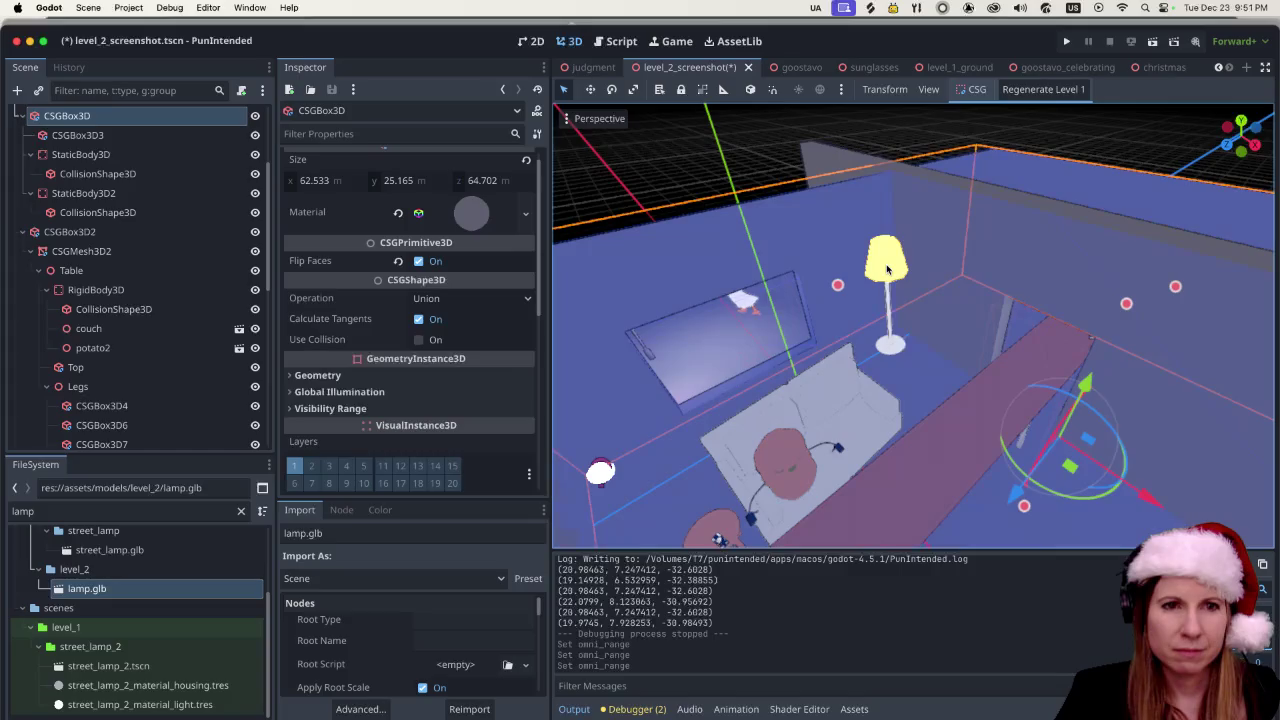
{"action": "left_click", "coordinate": [144, 393]}
{"action": "scroll", "coordinate": [160, 388], "scroll_direction": "down", "scroll_amount": 10}
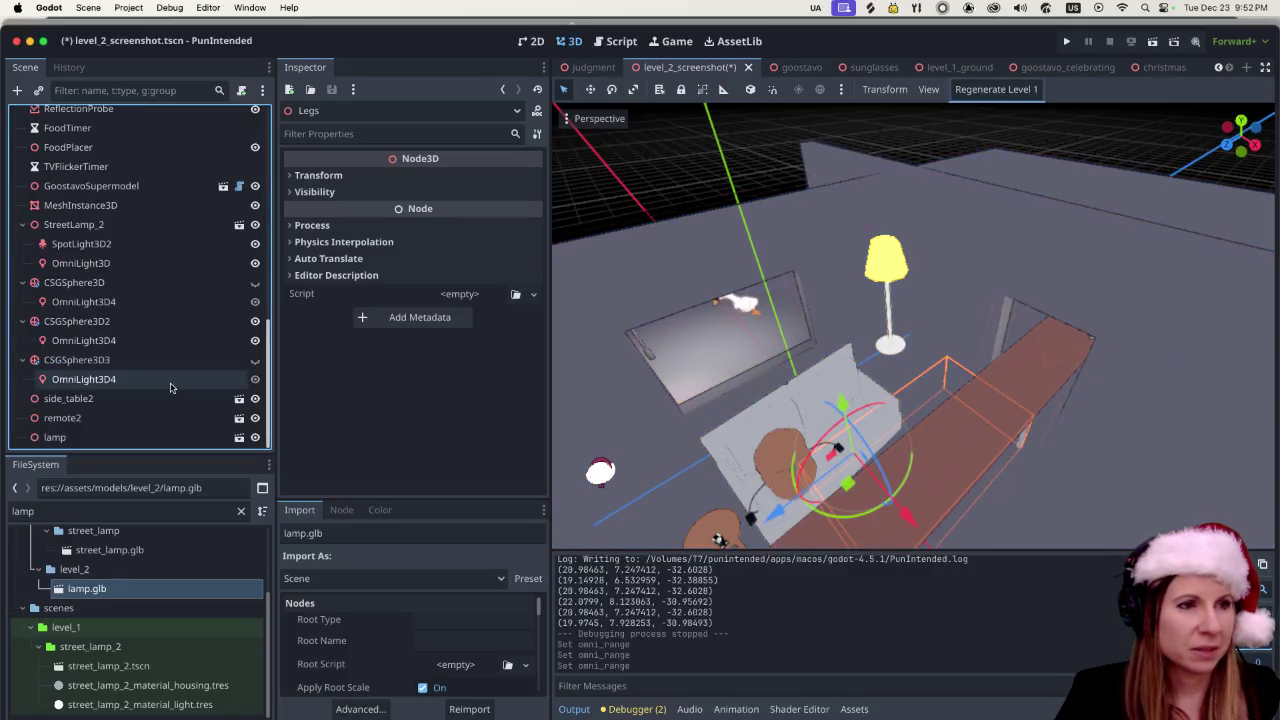
{"action": "left_click", "coordinate": [101, 415]}
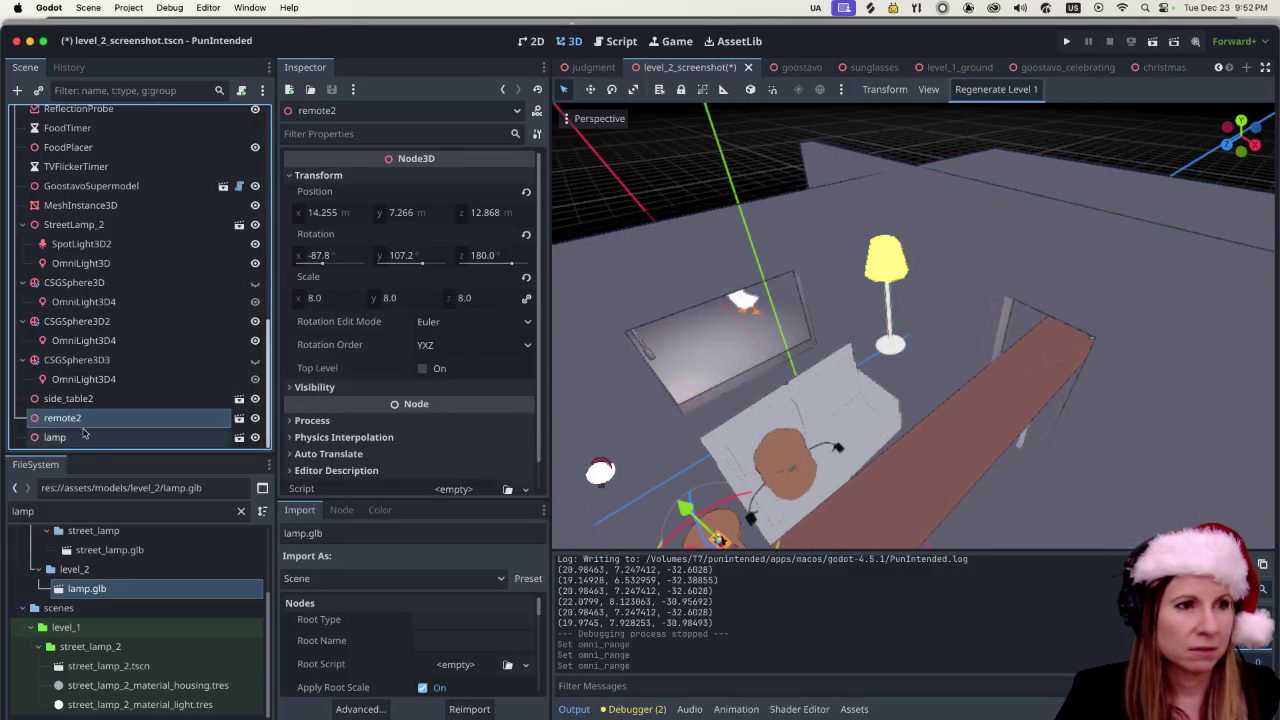
{"action": "left_click", "coordinate": [90, 437]}
- Duplicate the lamp node as lamp2 and move it to the couch's other end
{"action": "right_click", "coordinate": [105, 421]}
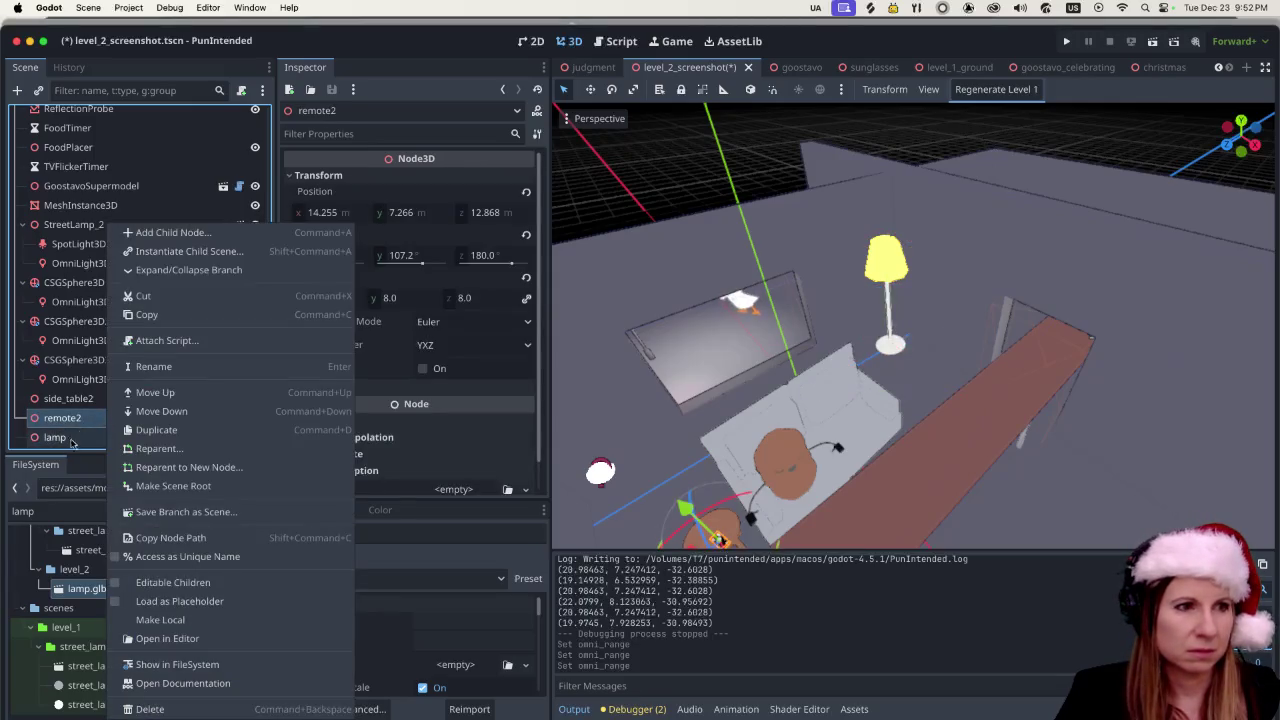
{"action": "left_click", "coordinate": [86, 437]}
{"action": "right_click", "coordinate": [83, 437]}
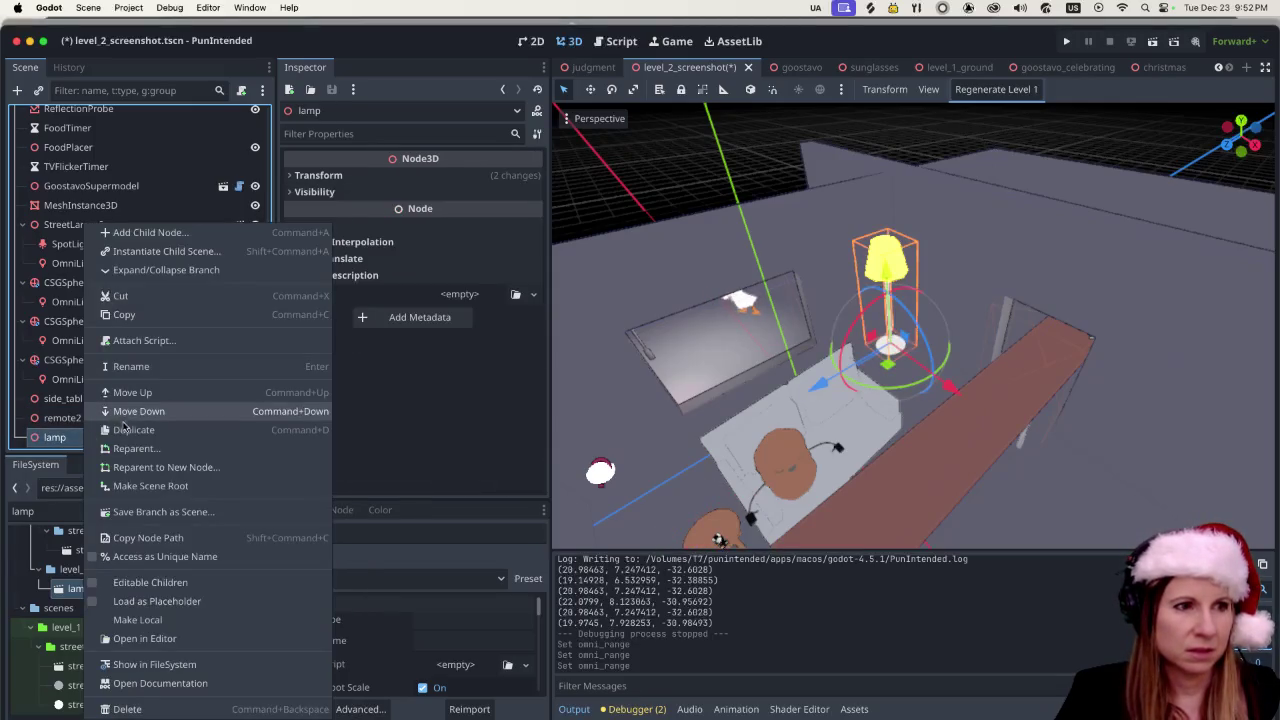
{"action": "left_click", "coordinate": [125, 429]}
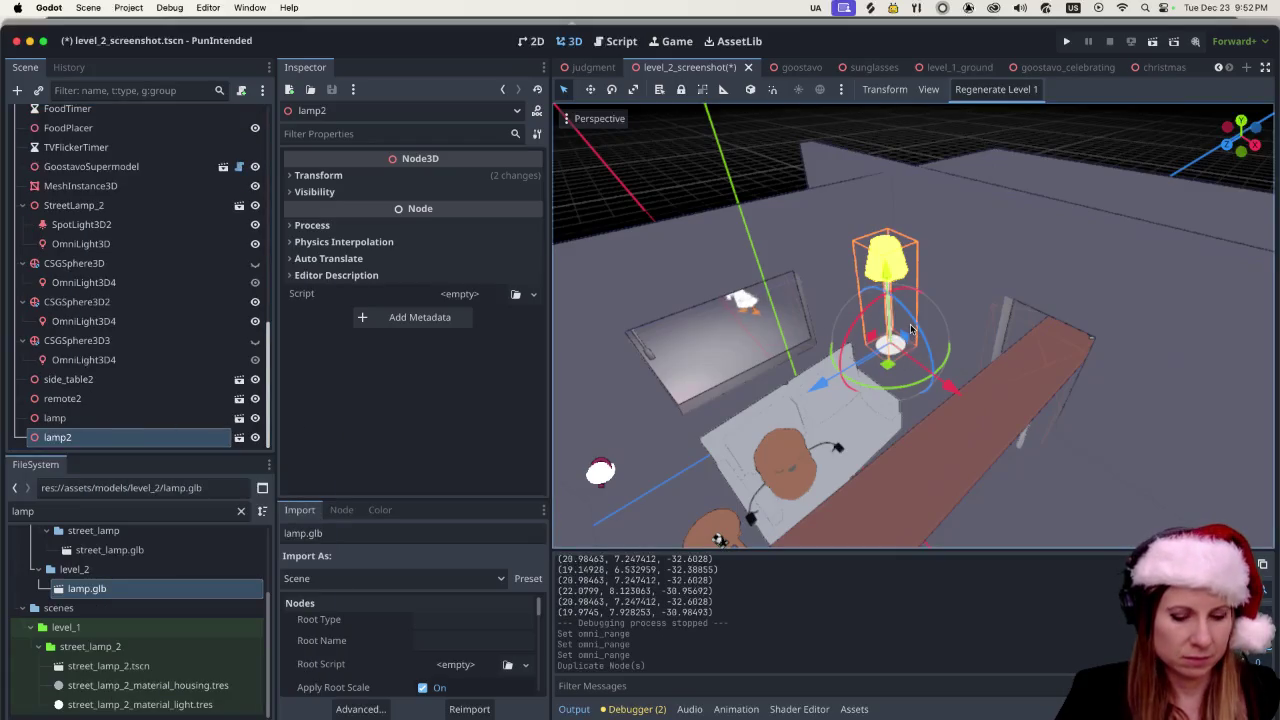
{"action": "mouse_move", "coordinate": [820, 385]}
{"action": "left_mouse_down"}
{"action": "mouse_move", "coordinate": [680, 470]}
{"action": "mouse_move", "coordinate": [685, 487]}
{"action": "left_mouse_up"}
- Select the room box, then the table's collision shape
{"action": "scroll", "coordinate": [700, 440], "scroll_direction": "up", "scroll_amount": 5}
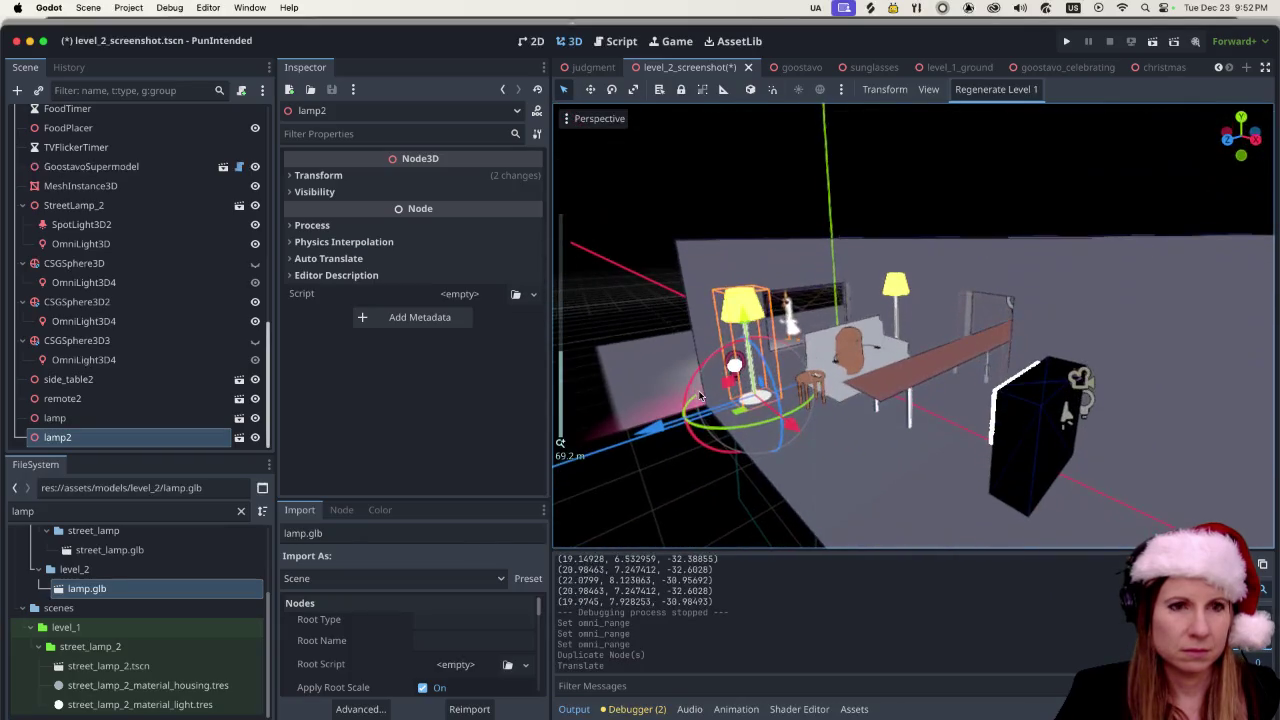
{"action": "scroll", "coordinate": [740, 383], "scroll_direction": "down", "scroll_amount": 3}
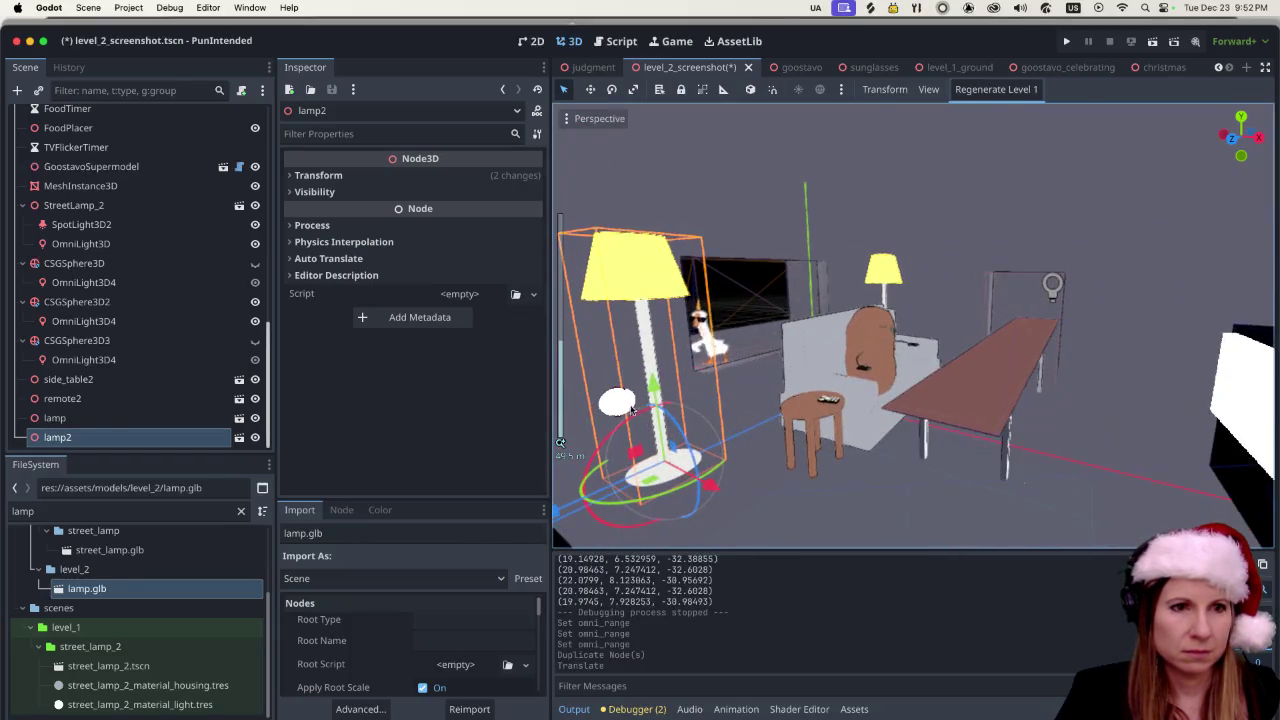
{"action": "left_click", "coordinate": [619, 406]}
{"action": "left_click", "coordinate": [98, 309]}
{"action": "scroll", "coordinate": [120, 250], "scroll_direction": "up", "scroll_amount": 5}
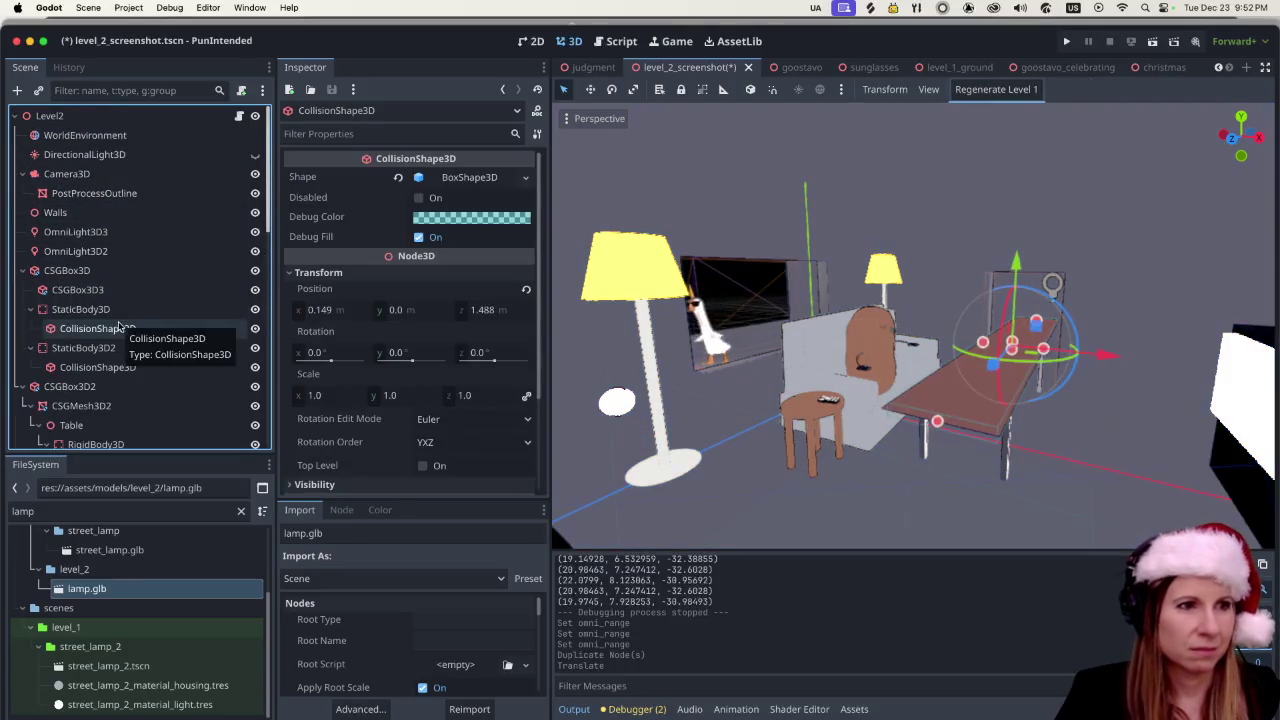
- Raise the white CSGSphere3D2 sphere and slide it sideways into the left floor lamp's shade
{"action": "scroll", "coordinate": [112, 332], "scroll_direction": "down", "scroll_amount": 1}
{"action": "scroll", "coordinate": [120, 325], "scroll_direction": "down", "scroll_amount": 3}
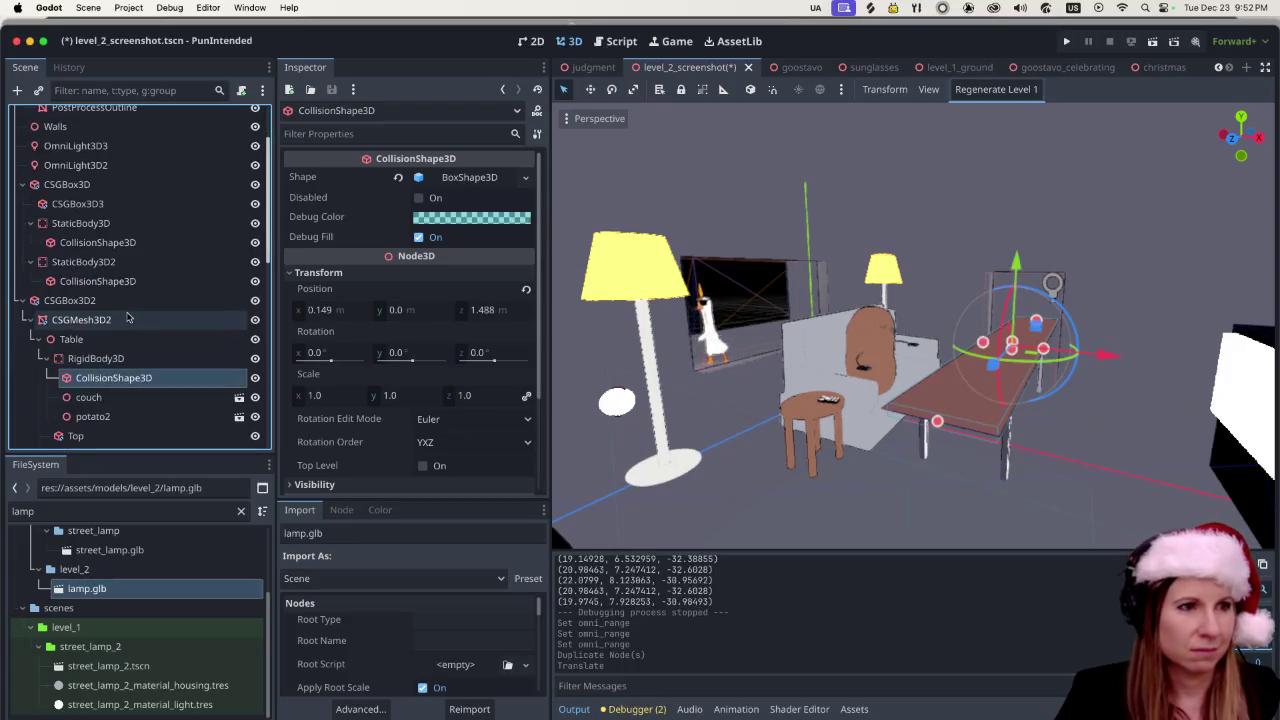
{"action": "scroll", "coordinate": [120, 330], "scroll_direction": "down", "scroll_amount": 10}
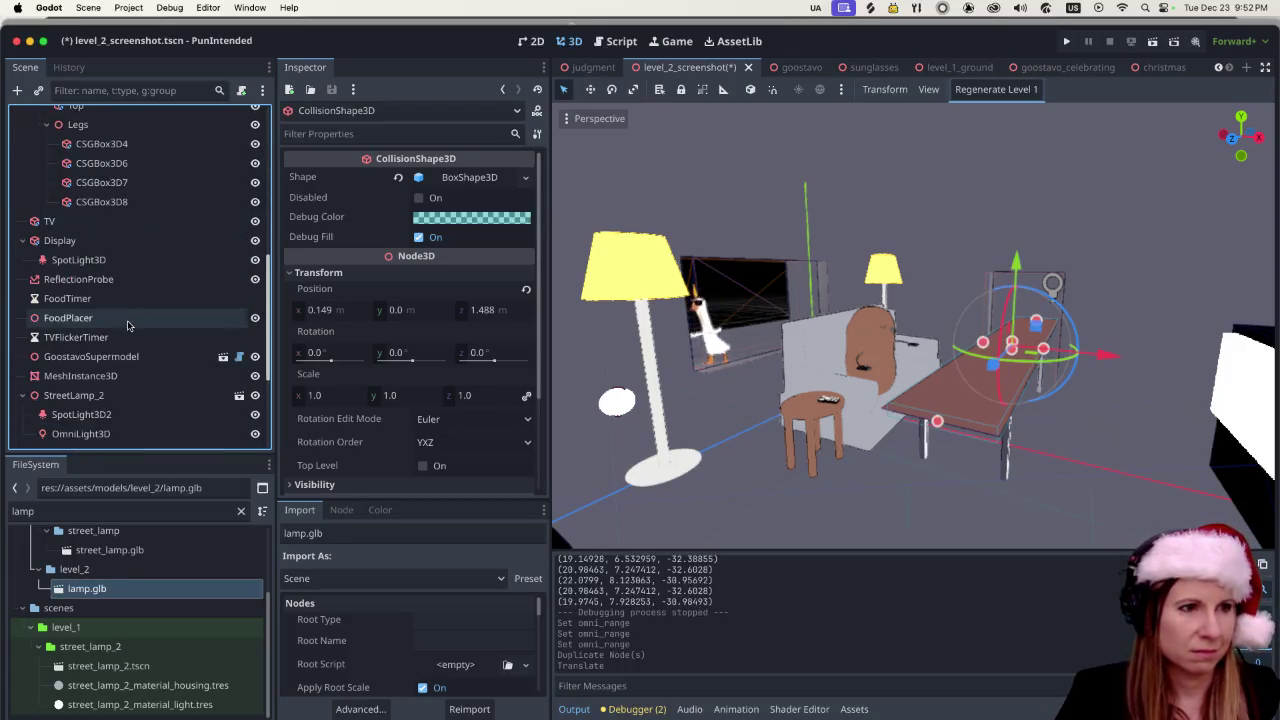
{"action": "scroll", "coordinate": [130, 320], "scroll_direction": "down", "scroll_amount": 6}
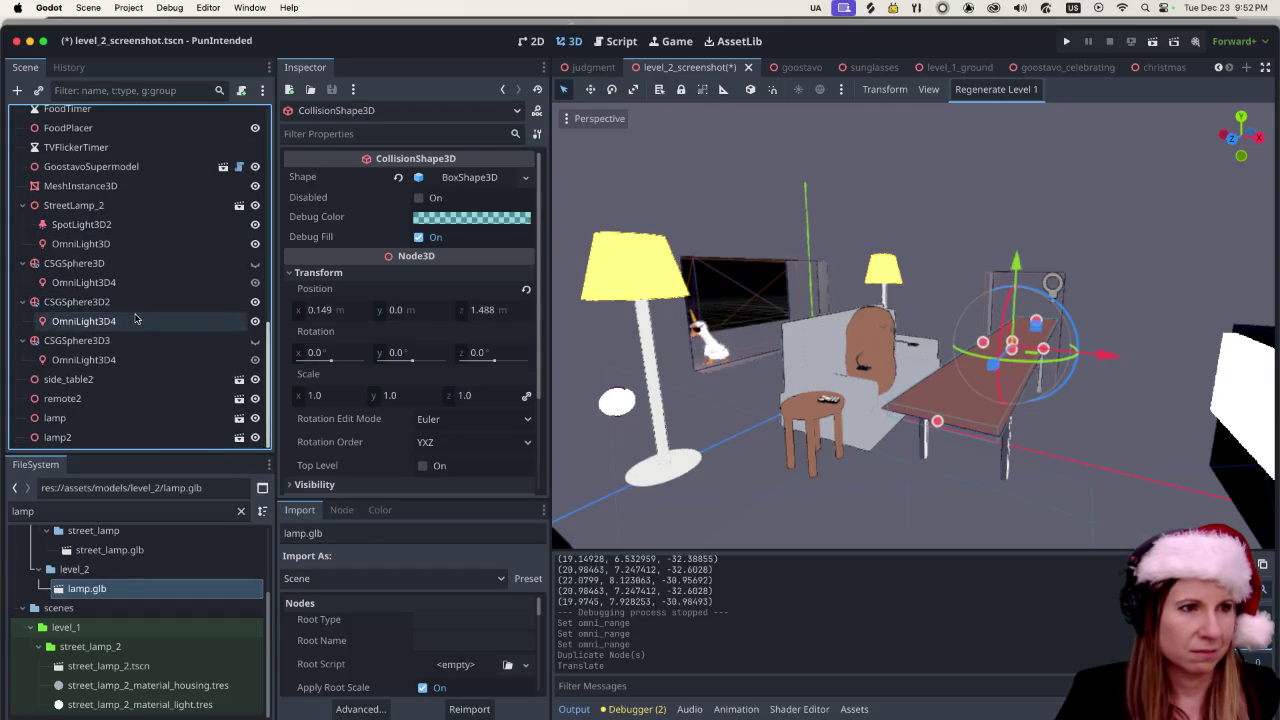
{"action": "left_click", "coordinate": [619, 403]}
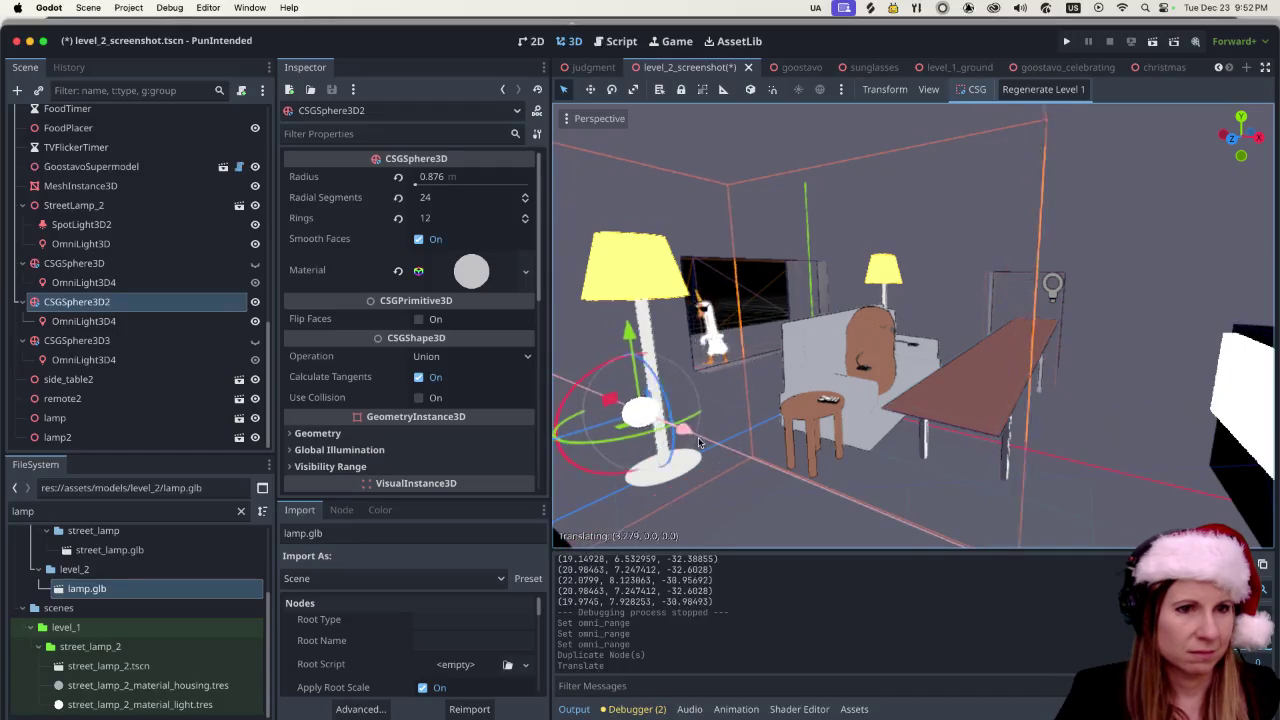
{"action": "mouse_move", "coordinate": [656, 425]}
{"action": "left_mouse_down"}
{"action": "mouse_move", "coordinate": [617, 227]}
{"action": "mouse_move", "coordinate": [730, 268]}
{"action": "left_mouse_up"}
{"action": "scroll", "coordinate": [1080, 259], "scroll_direction": "up", "scroll_amount": 3}
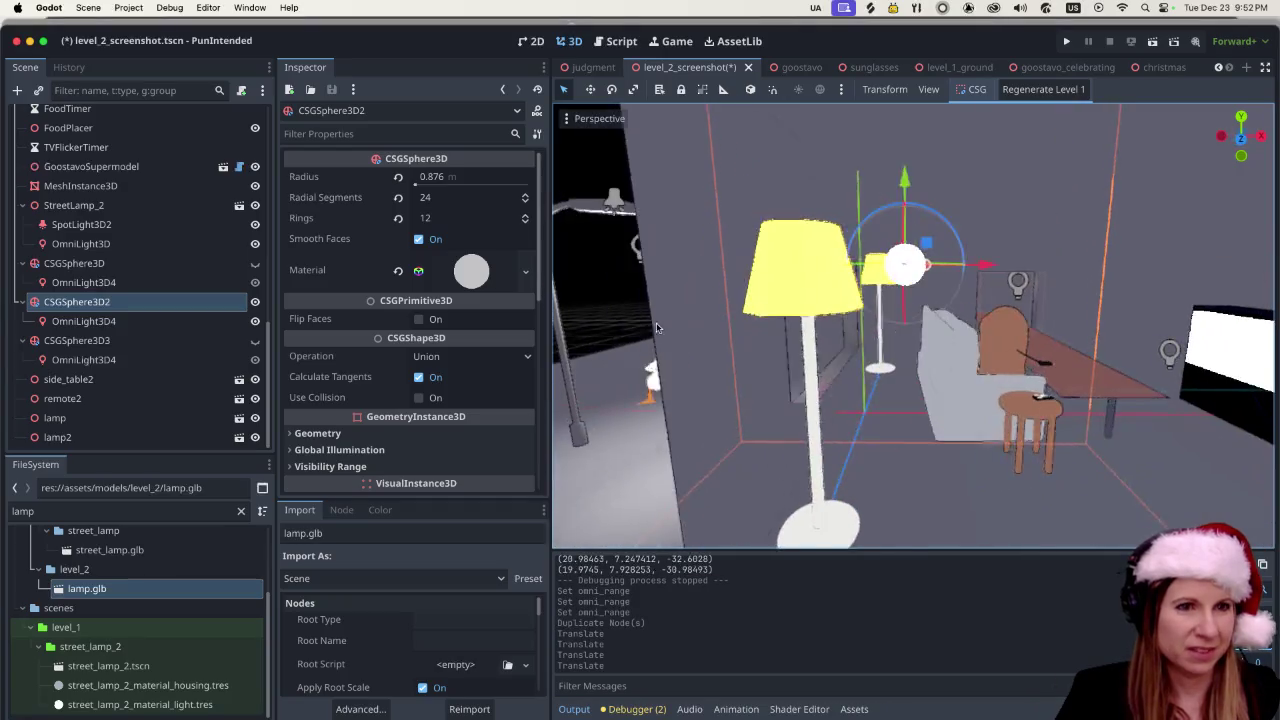
{"action": "left_click_drag", "start_coordinate": [1068, 258], "coordinate": [957, 262]}
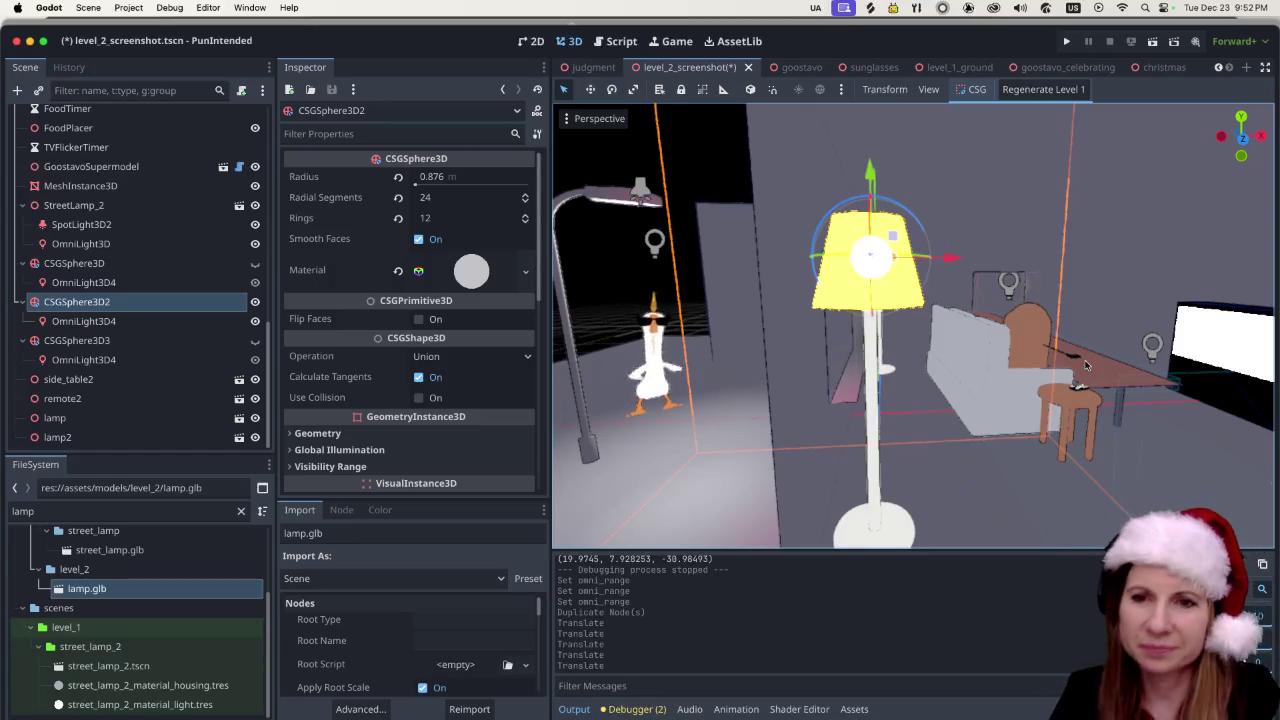
{"action": "left_click_drag", "start_coordinate": [1085, 365], "coordinate": [661, 267]}
{"action": "scroll", "coordinate": [700, 300], "scroll_direction": "up", "scroll_amount": 2}
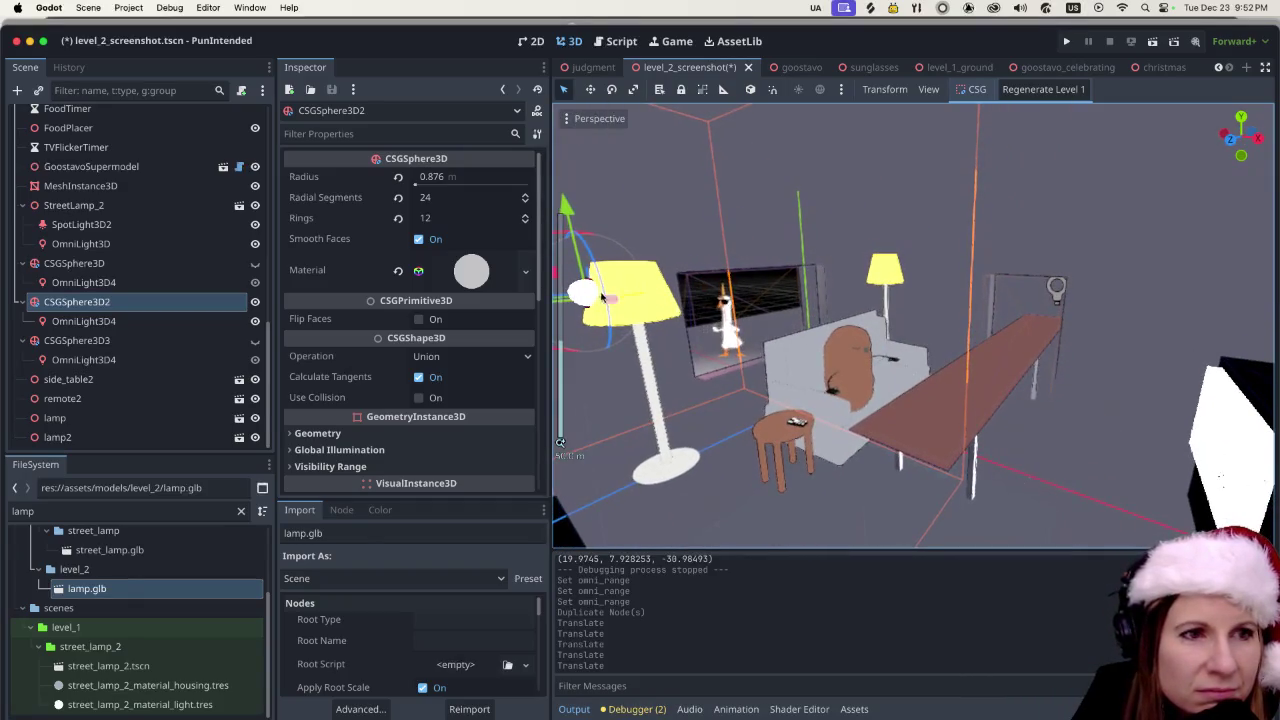
{"action": "mouse_move", "coordinate": [720, 315]}
{"action": "left_mouse_down"}
{"action": "mouse_move", "coordinate": [730, 307]}
{"action": "mouse_move", "coordinate": [700, 306]}
{"action": "left_mouse_up"}
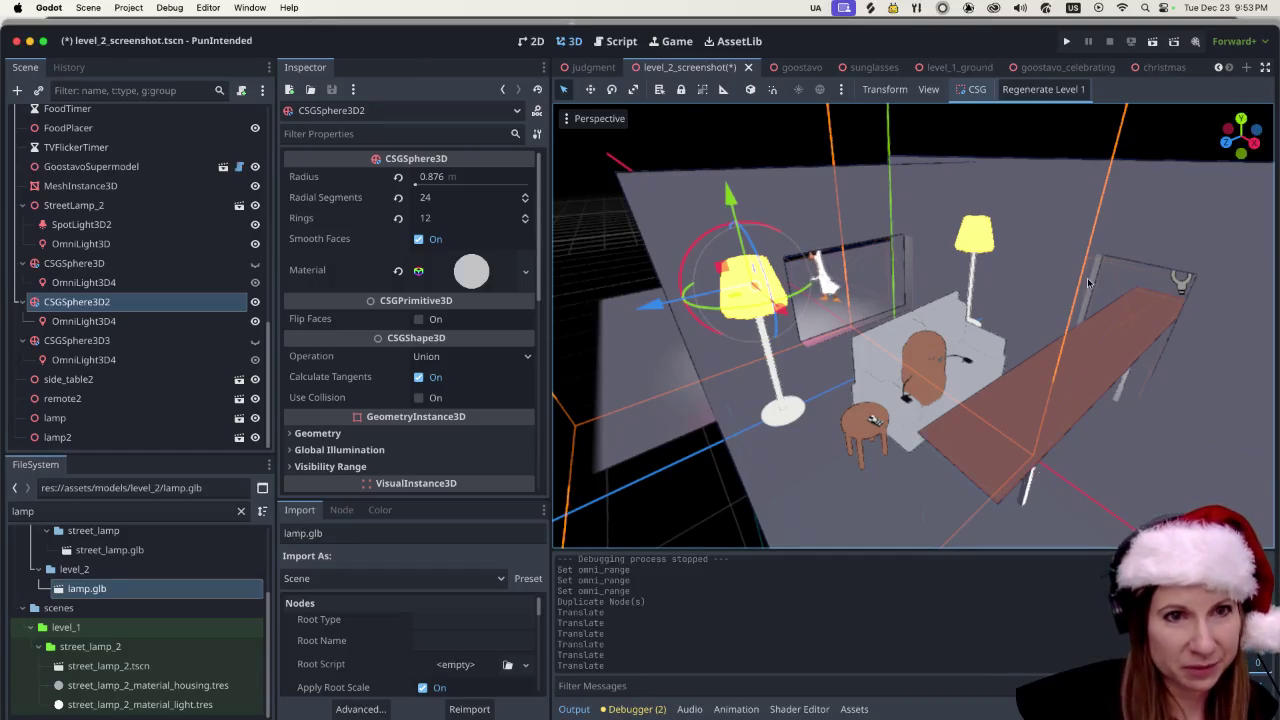
{"action": "scroll", "coordinate": [1037, 384], "scroll_direction": "up", "scroll_amount": 5}
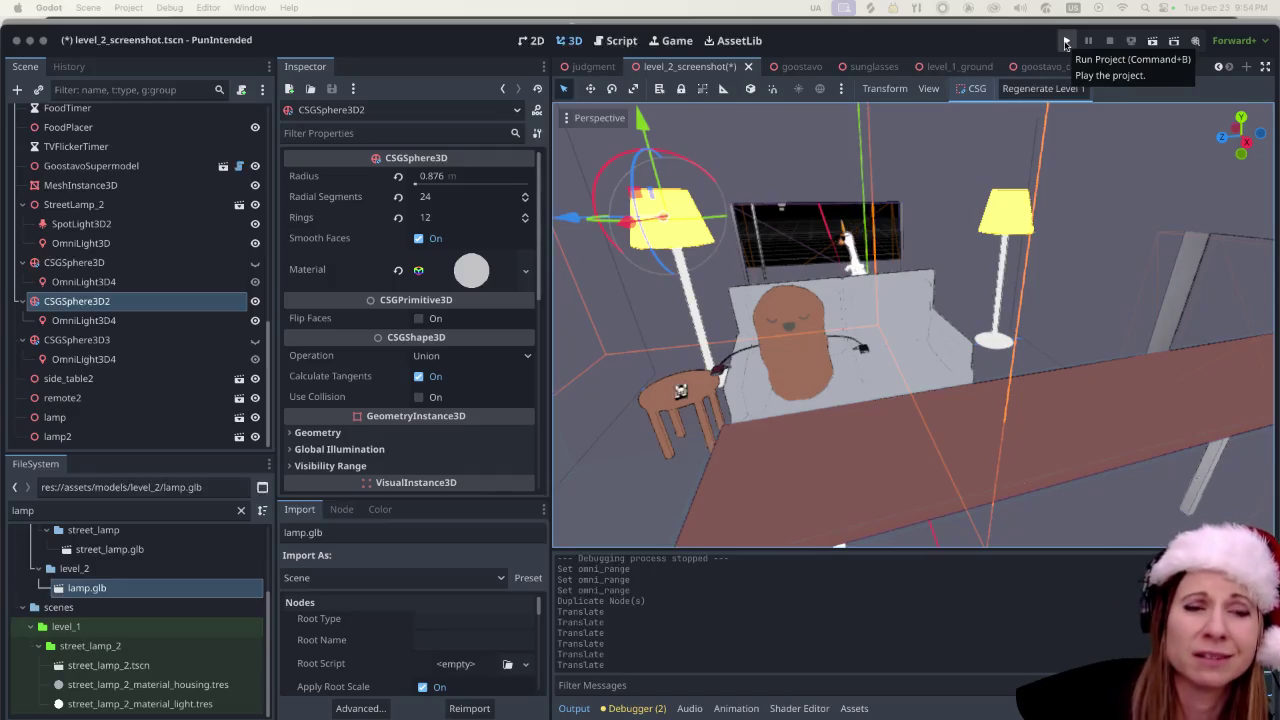
{"action": "left_click", "coordinate": [1066, 44]}
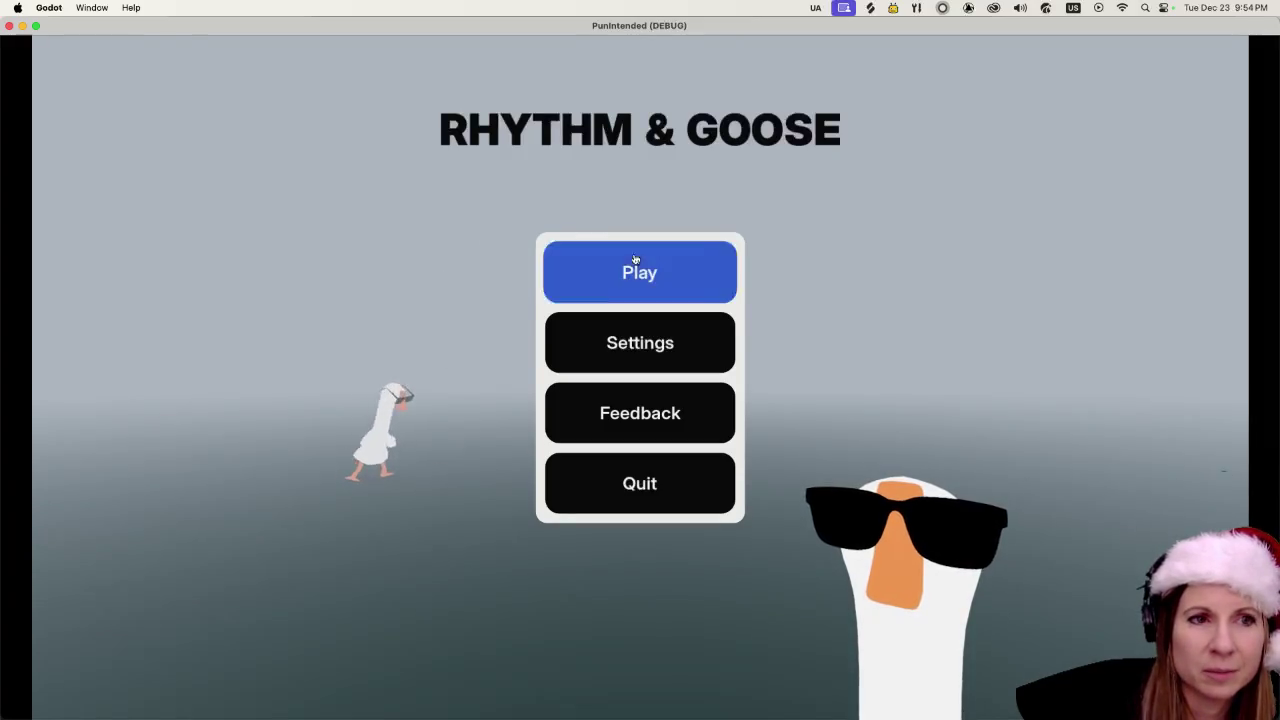
- Choose Play on the RHYTHM & GOOSE title menu and start the Goosebumps level
{"action": "left_click", "coordinate": [615, 262]}
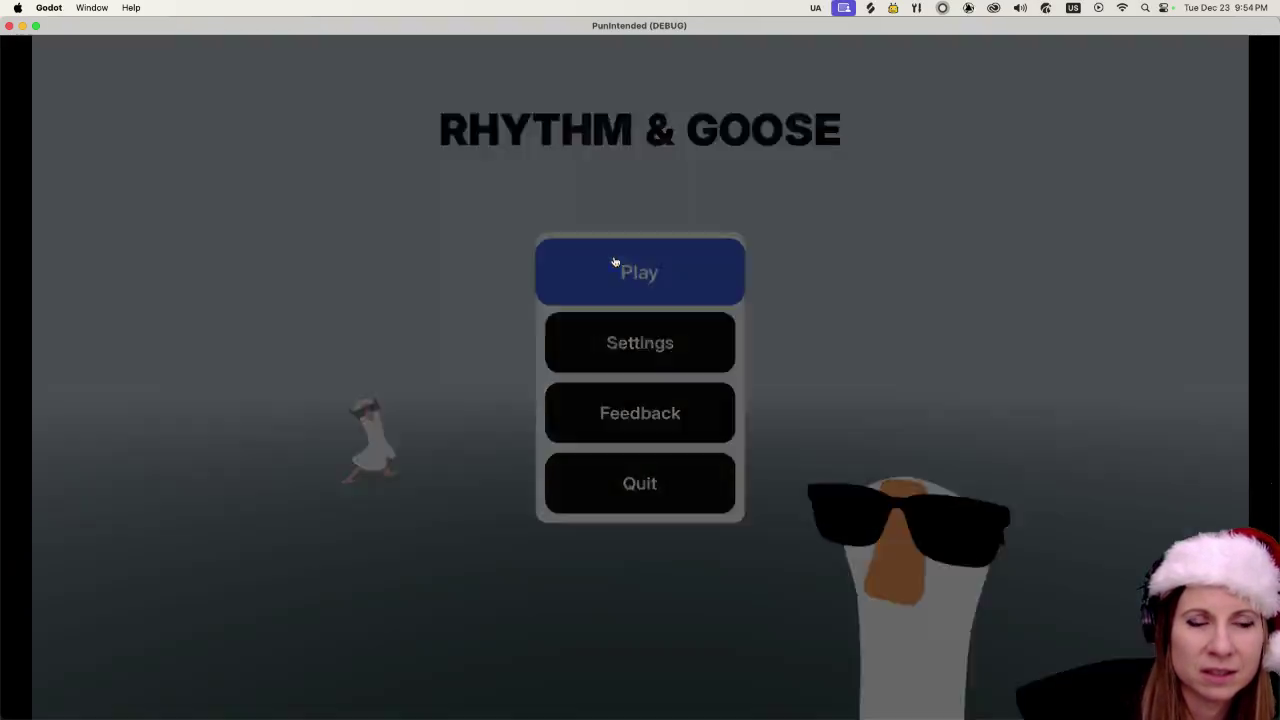
{"action": "left_click", "coordinate": [300, 569]}
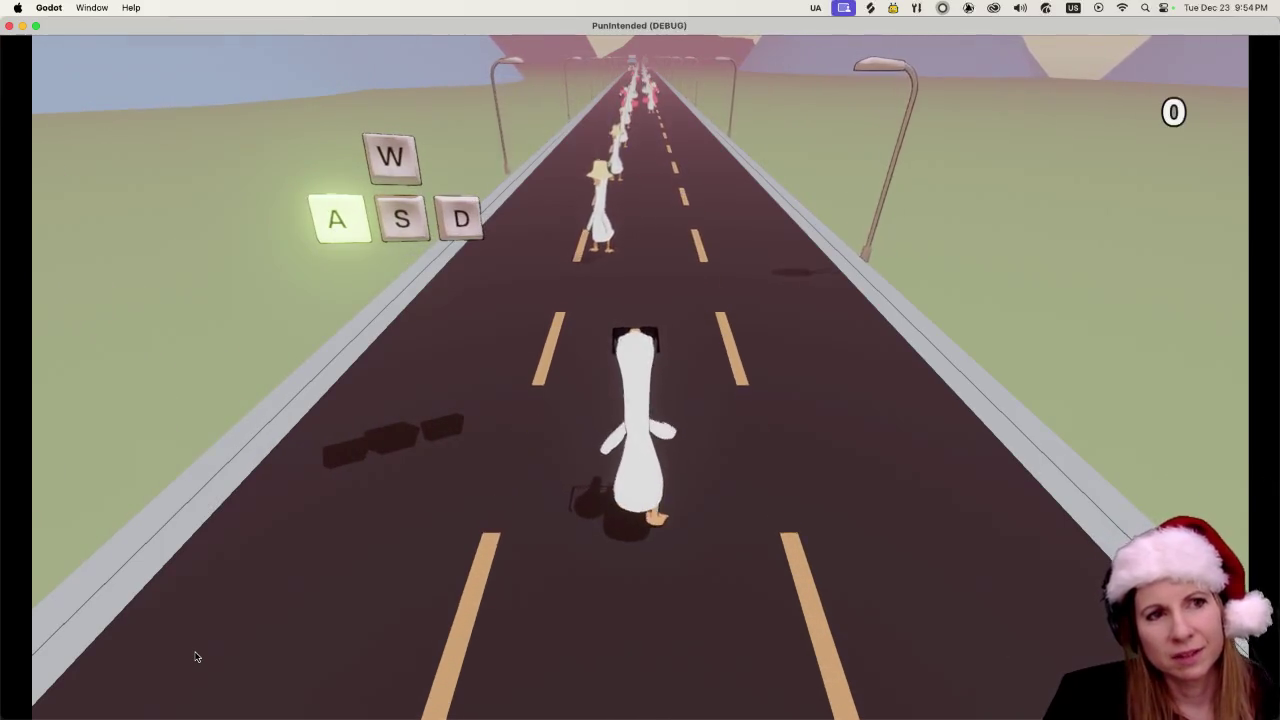
- Hit the A and D beat prompts in time, landing PERFECT and GREAT ratings
{"action": "key", "text": "a"}
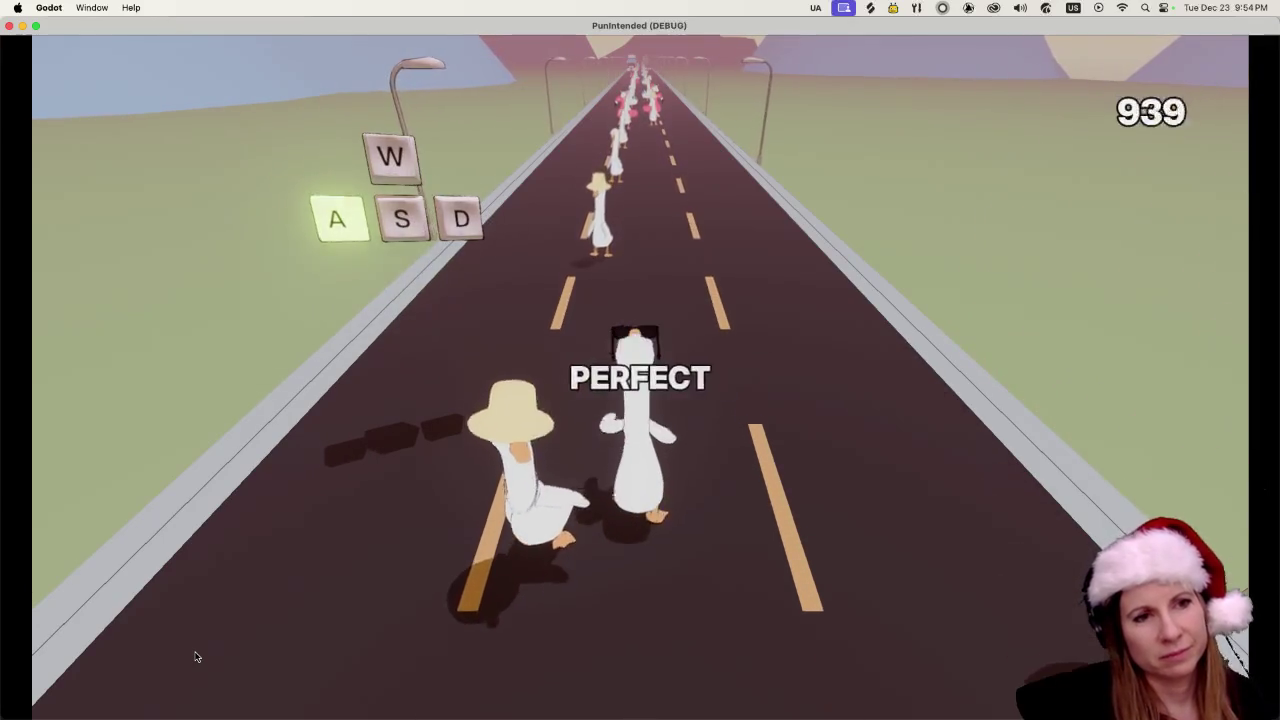
{"action": "key", "text": "a"}
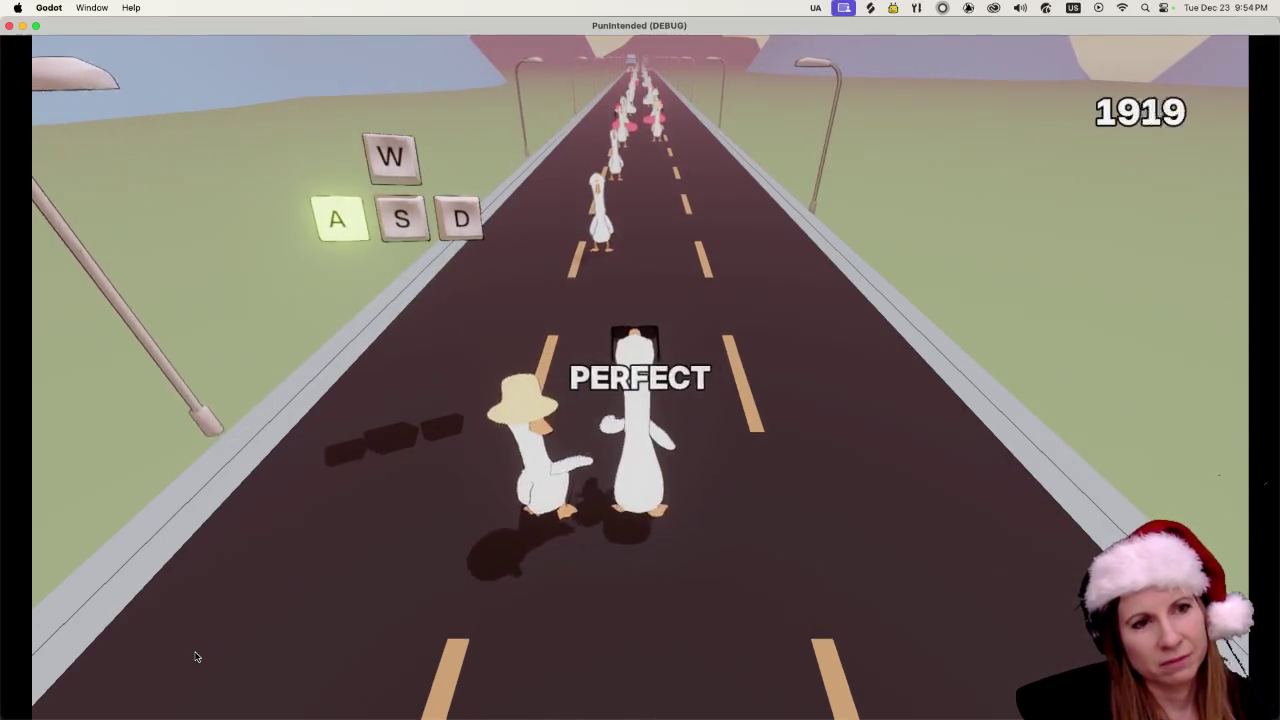
{"action": "key", "text": "a"}
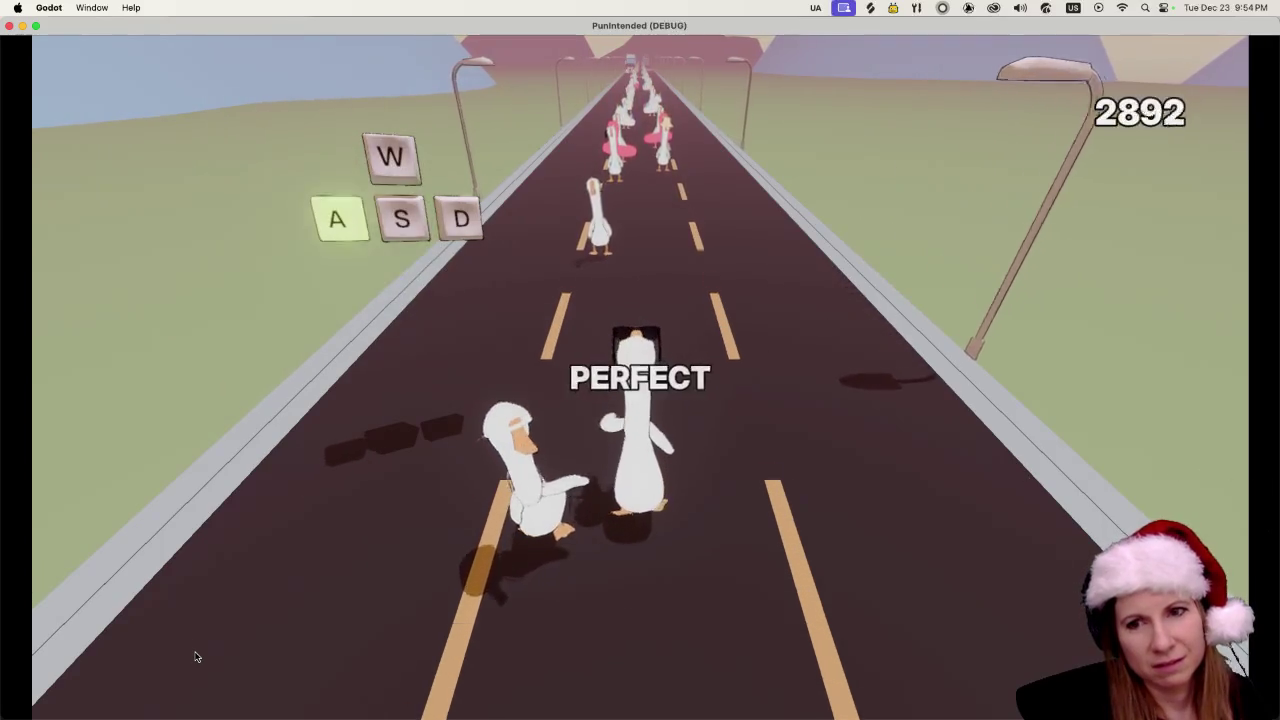
{"action": "key", "text": "d"}
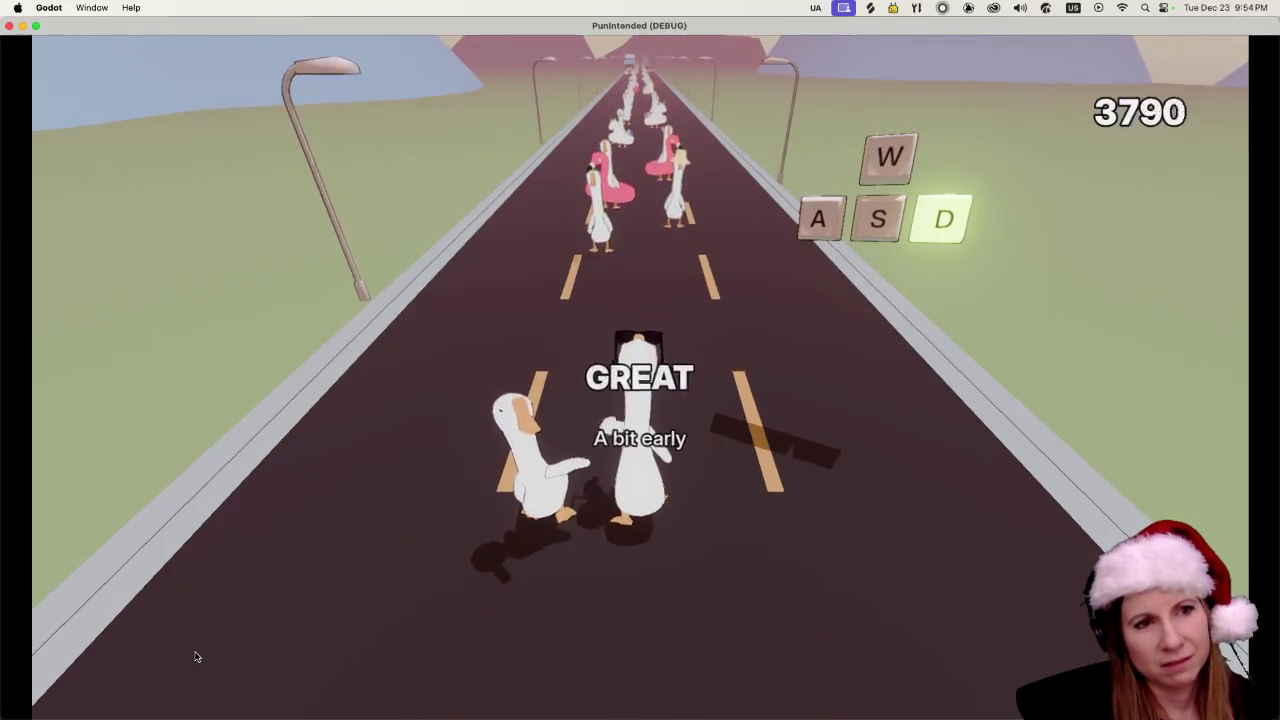
{"action": "key", "text": "d"}
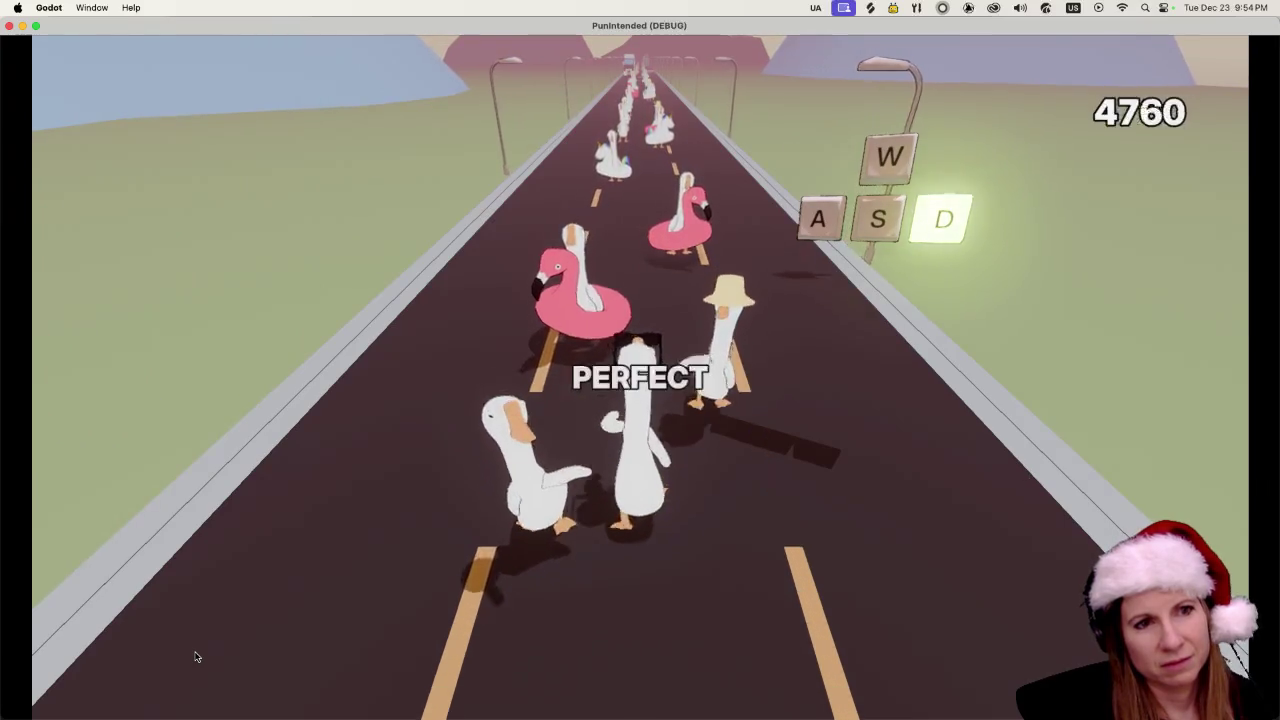
{"action": "key", "text": "d"}
{"action": "key", "text": "d"}
{"action": "key", "text": "d"}
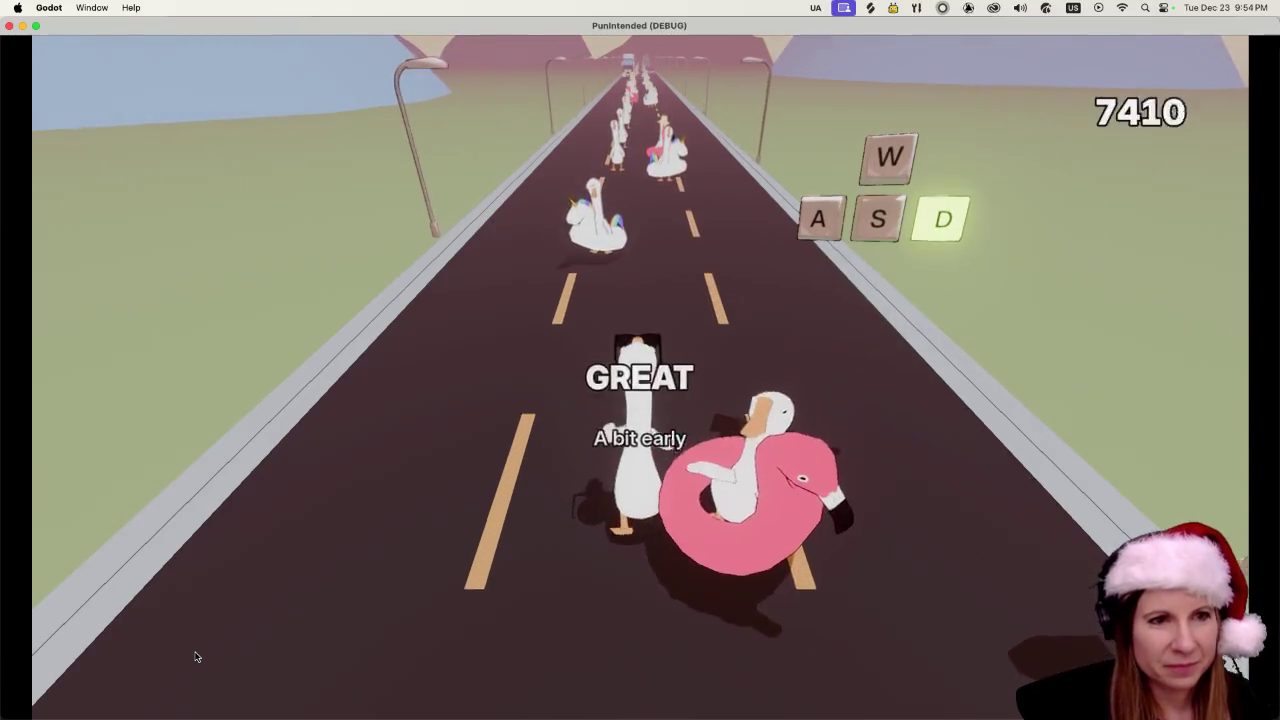
{"action": "key", "text": "d"}
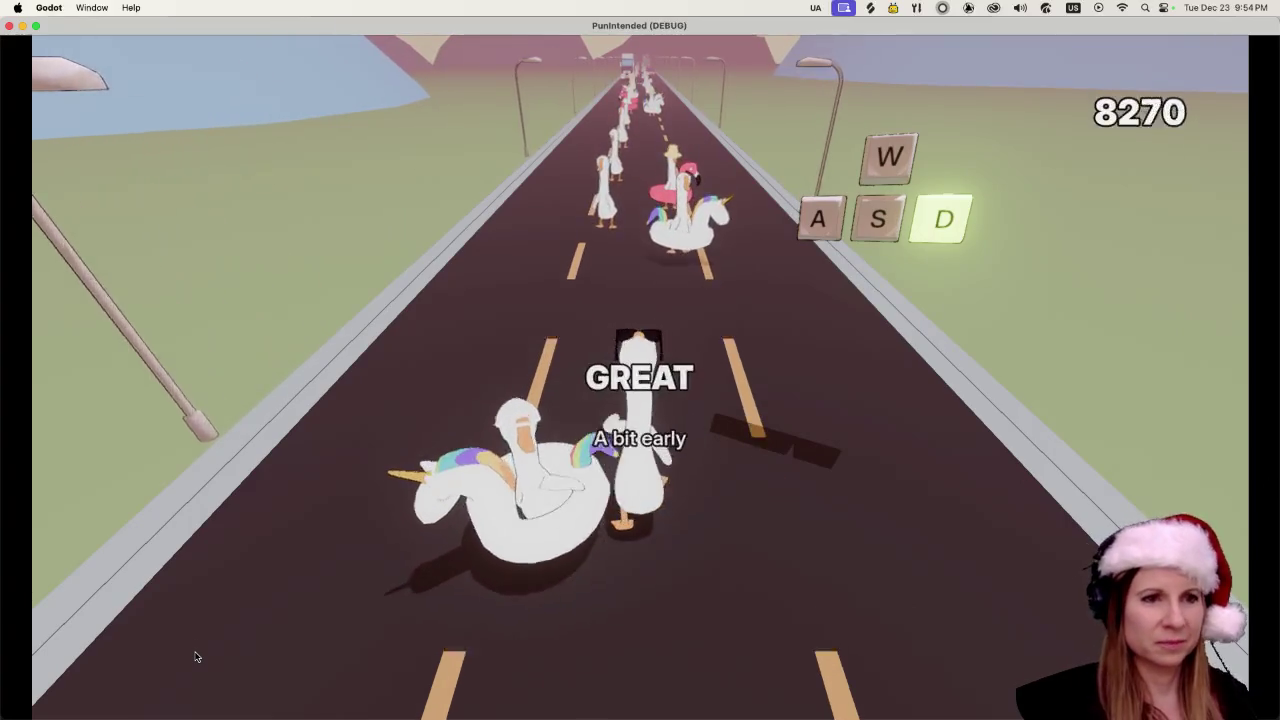
{"action": "key", "text": "d"}
{"action": "key", "text": "d"}
{"action": "key", "text": "d"}
{"action": "key", "text": "d"}
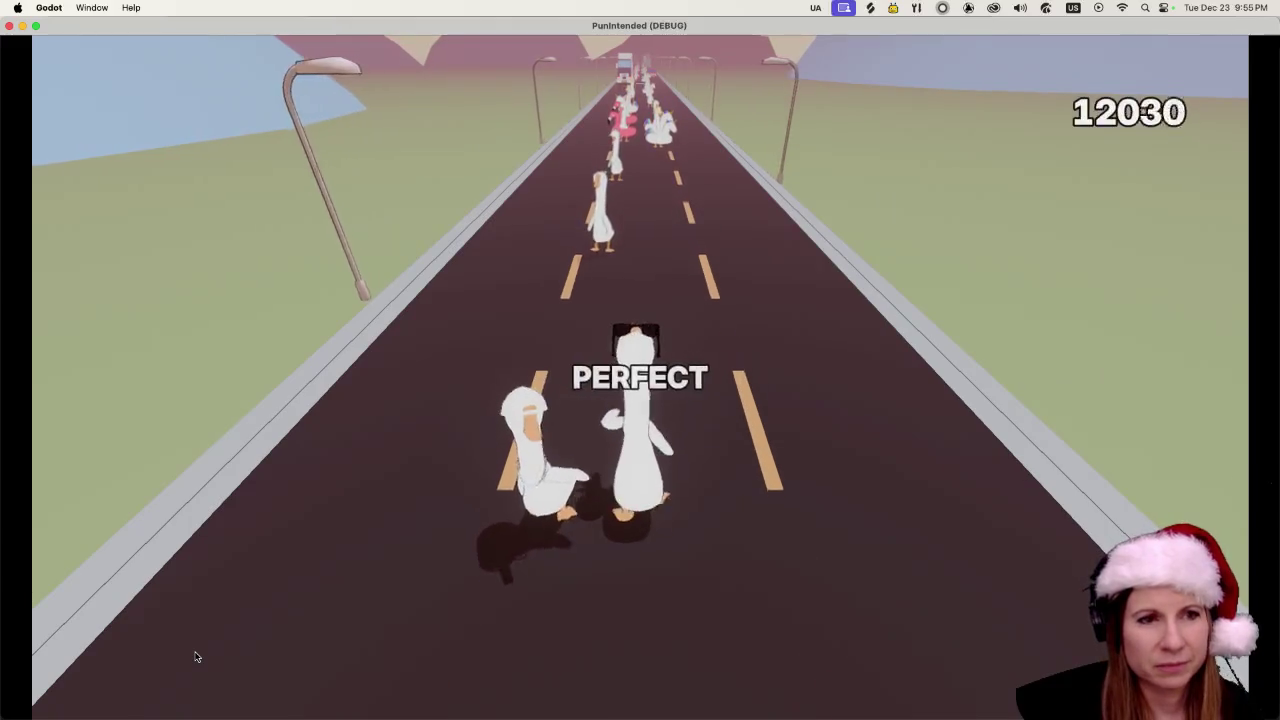
{"action": "key", "text": "d"}
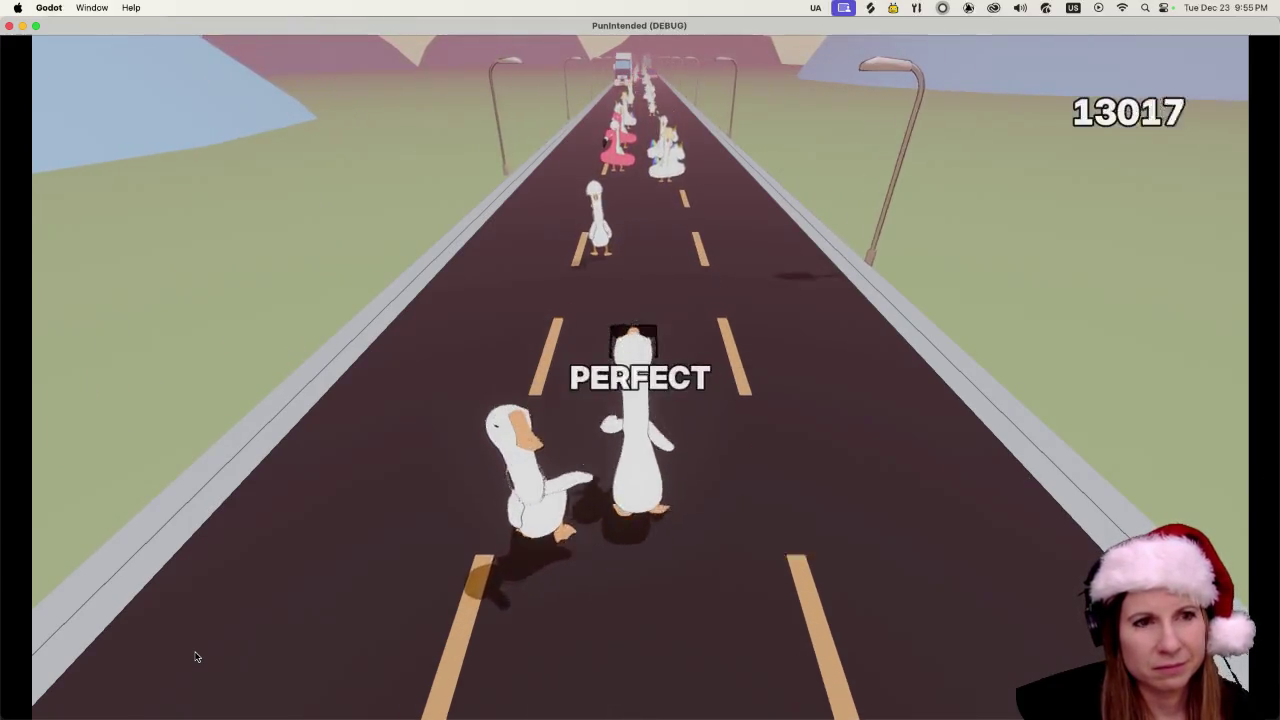
{"action": "key", "text": "d"}
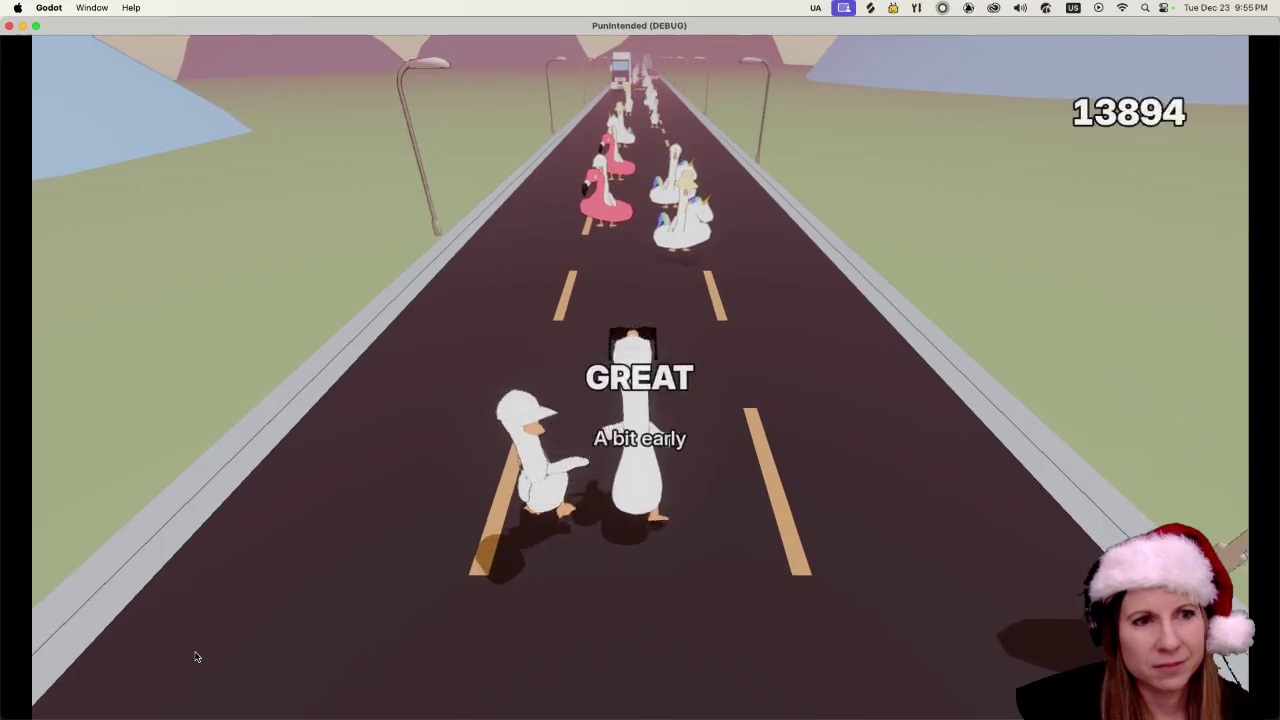
{"action": "key", "text": "d"}
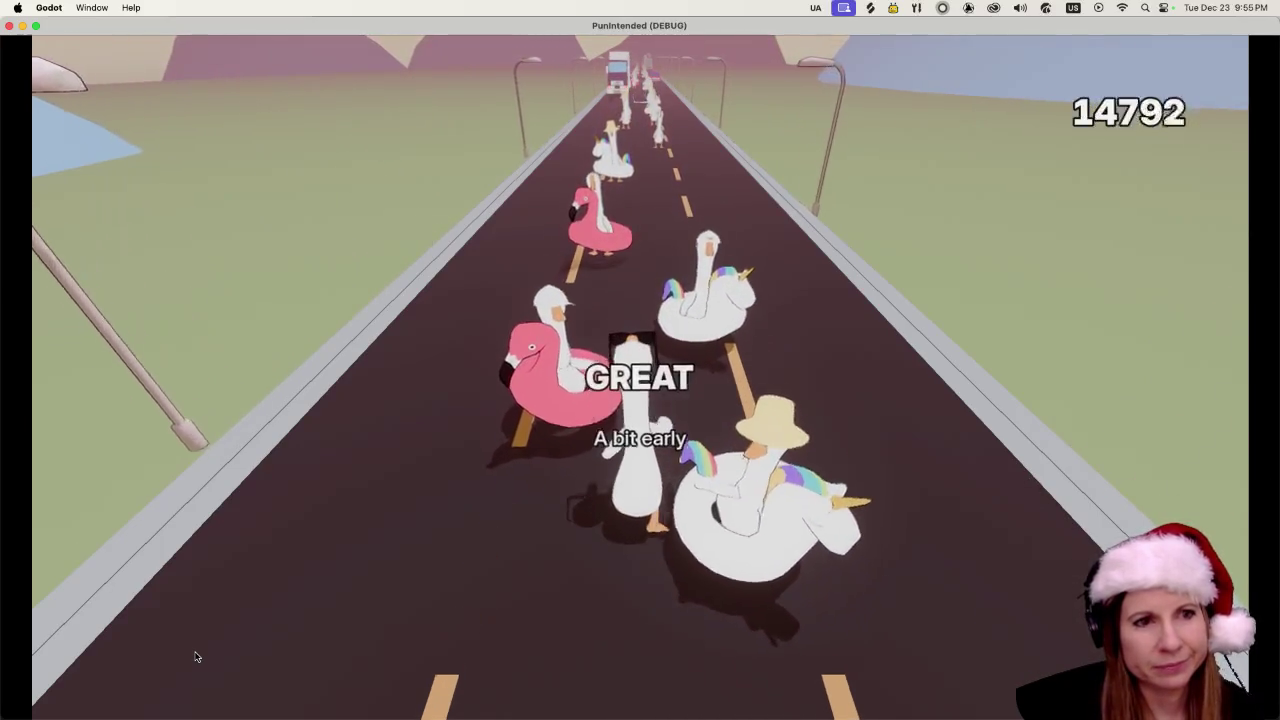
{"action": "key", "text": "d"}
{"action": "key", "text": "d"}
{"action": "key", "text": "d"}
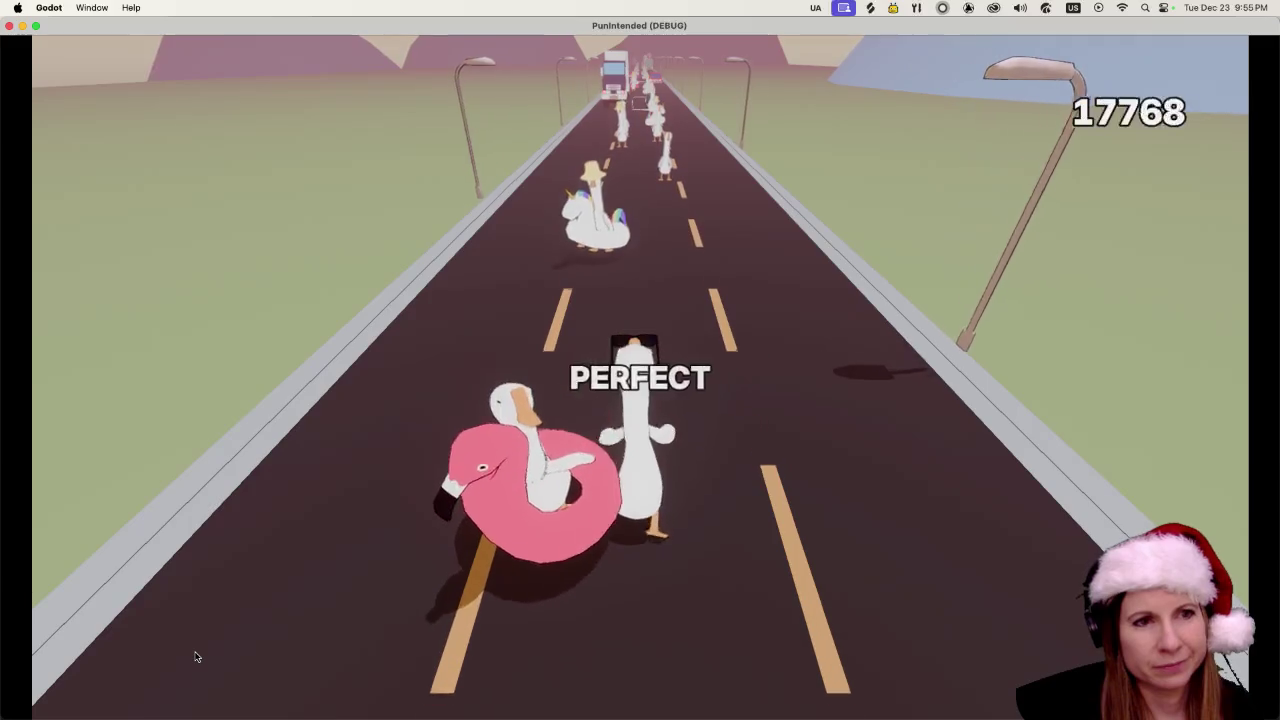
{"action": "key", "text": "d"}
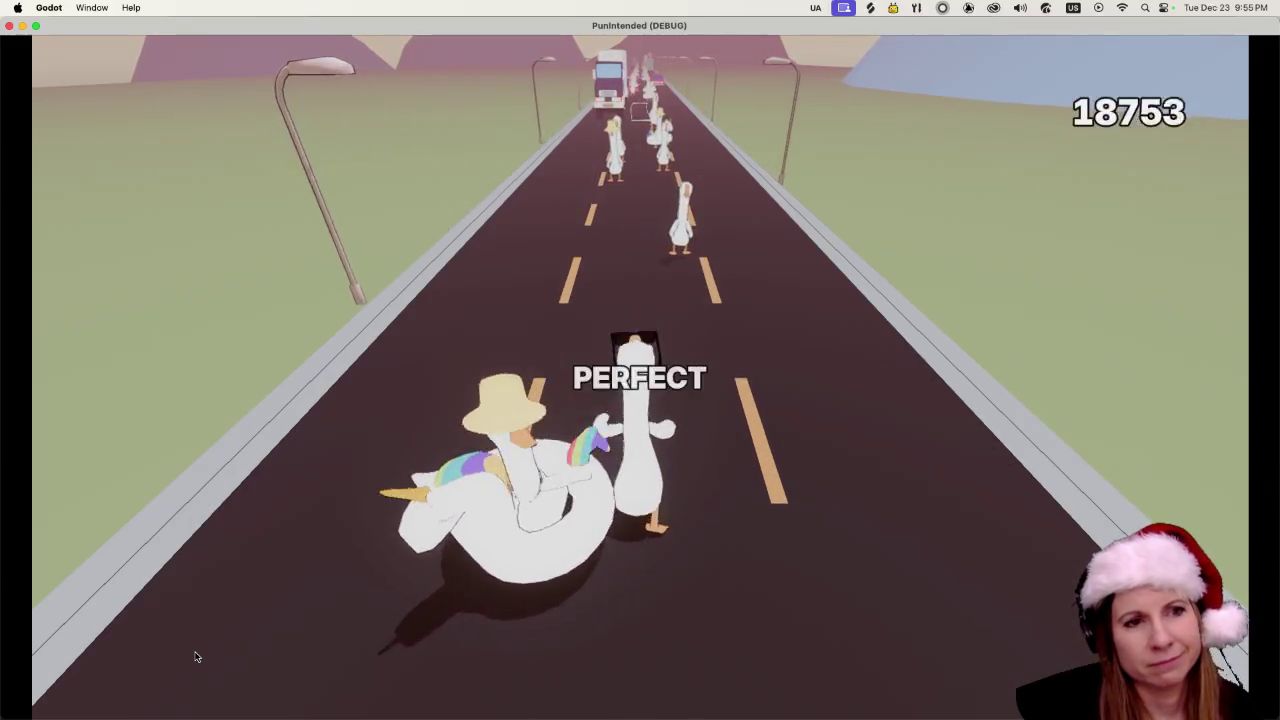
{"action": "key", "text": "d"}
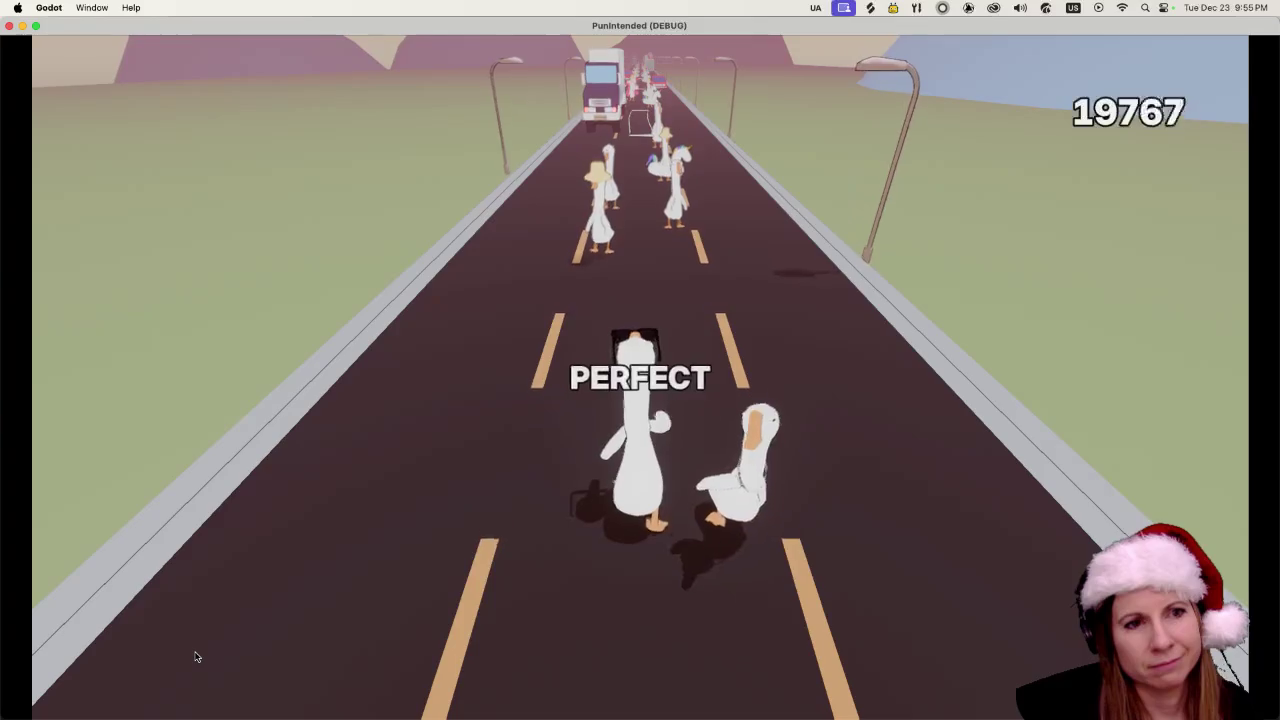
{"action": "key", "text": "d"}
{"action": "key", "text": "d"}
{"action": "key", "text": "d"}
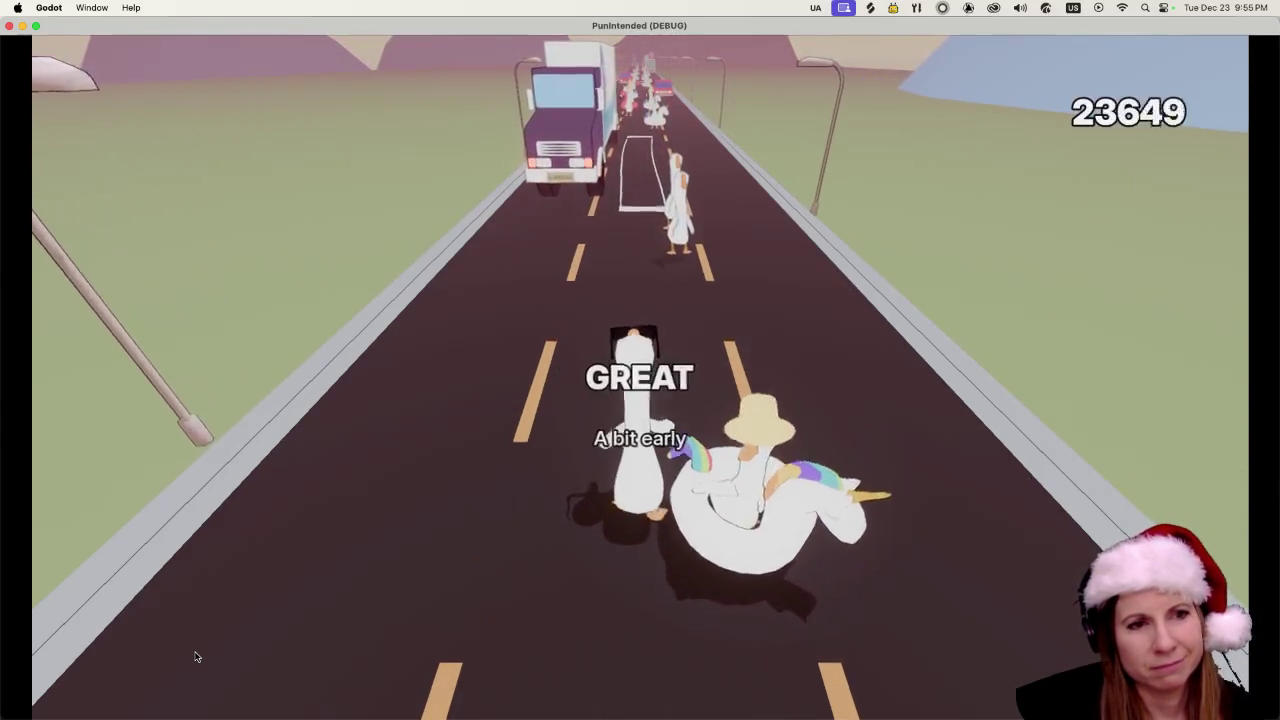
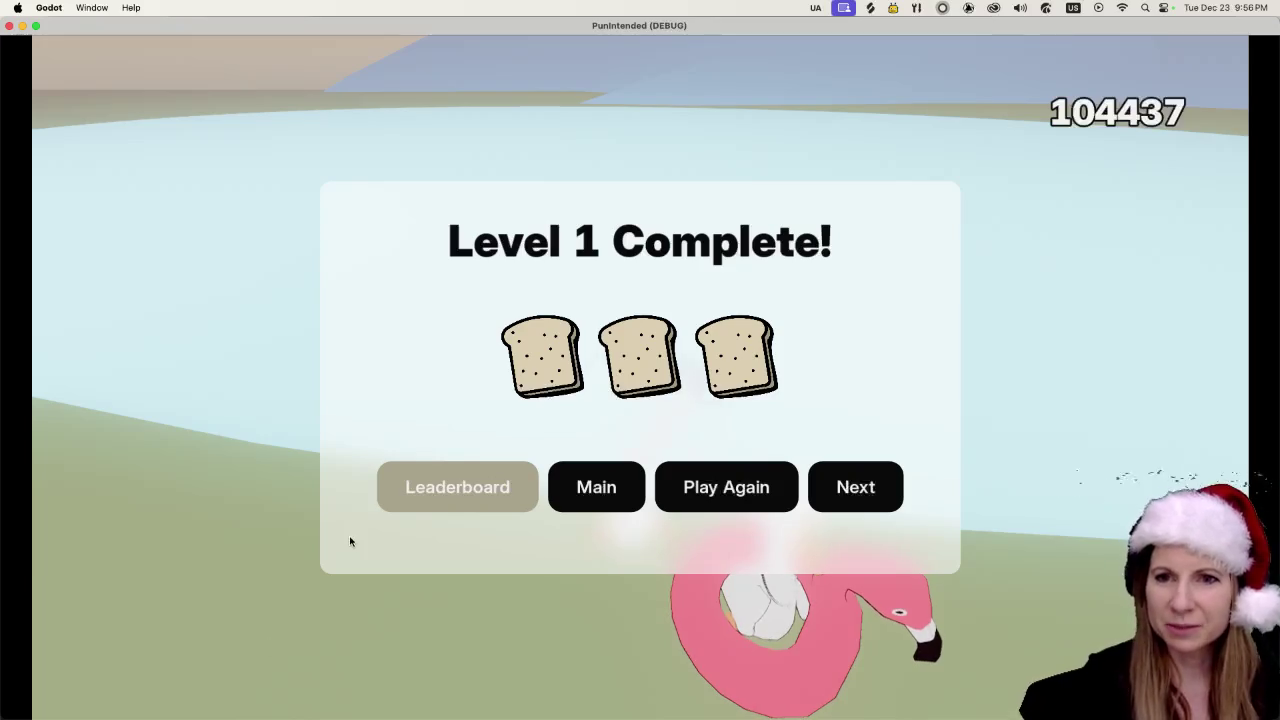
- Review the Level 1 leaderboard at 104437 points, then quit the running game
{"action": "left_click", "coordinate": [457, 488]}
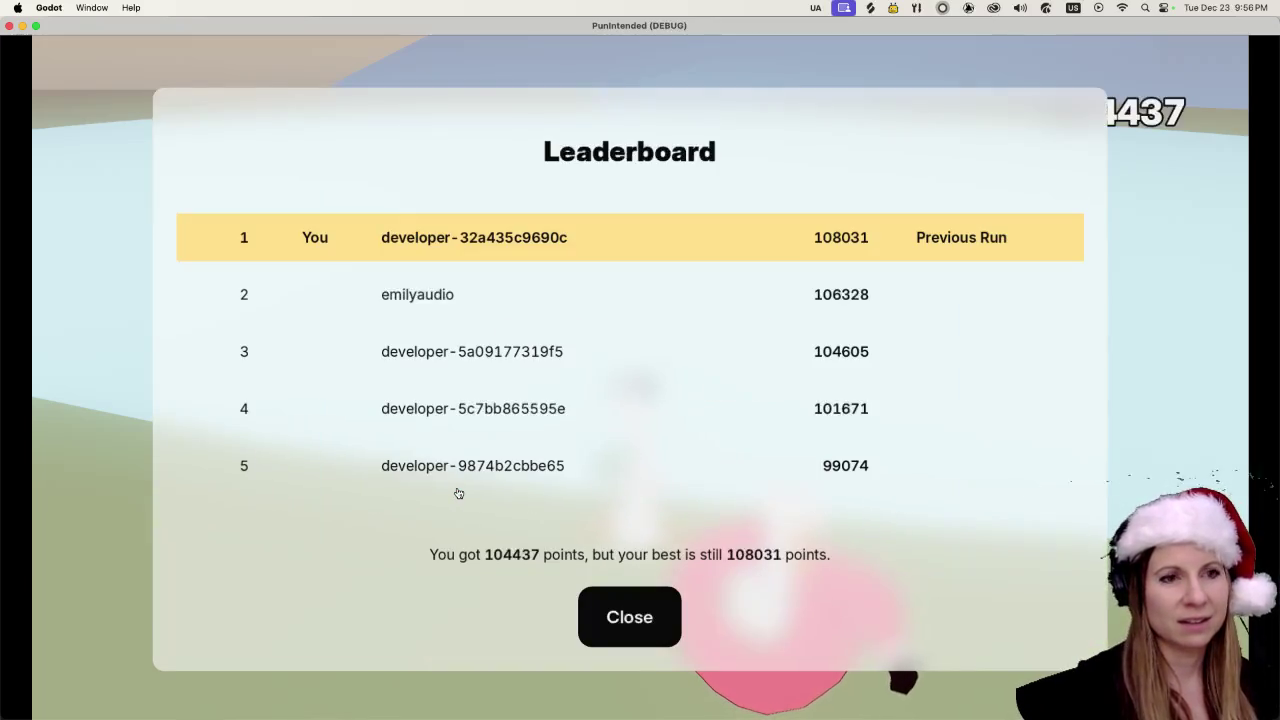
{"action": "left_click", "coordinate": [605, 603]}
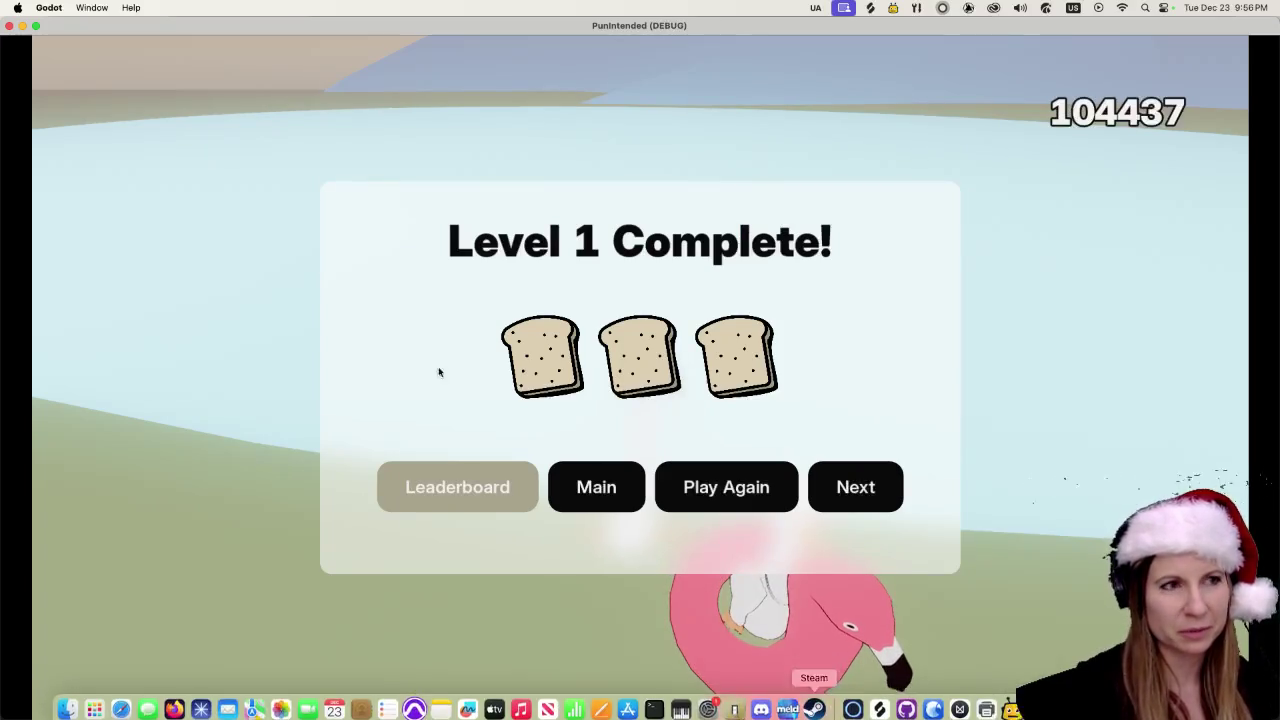
{"action": "left_click", "coordinate": [10, 26]}
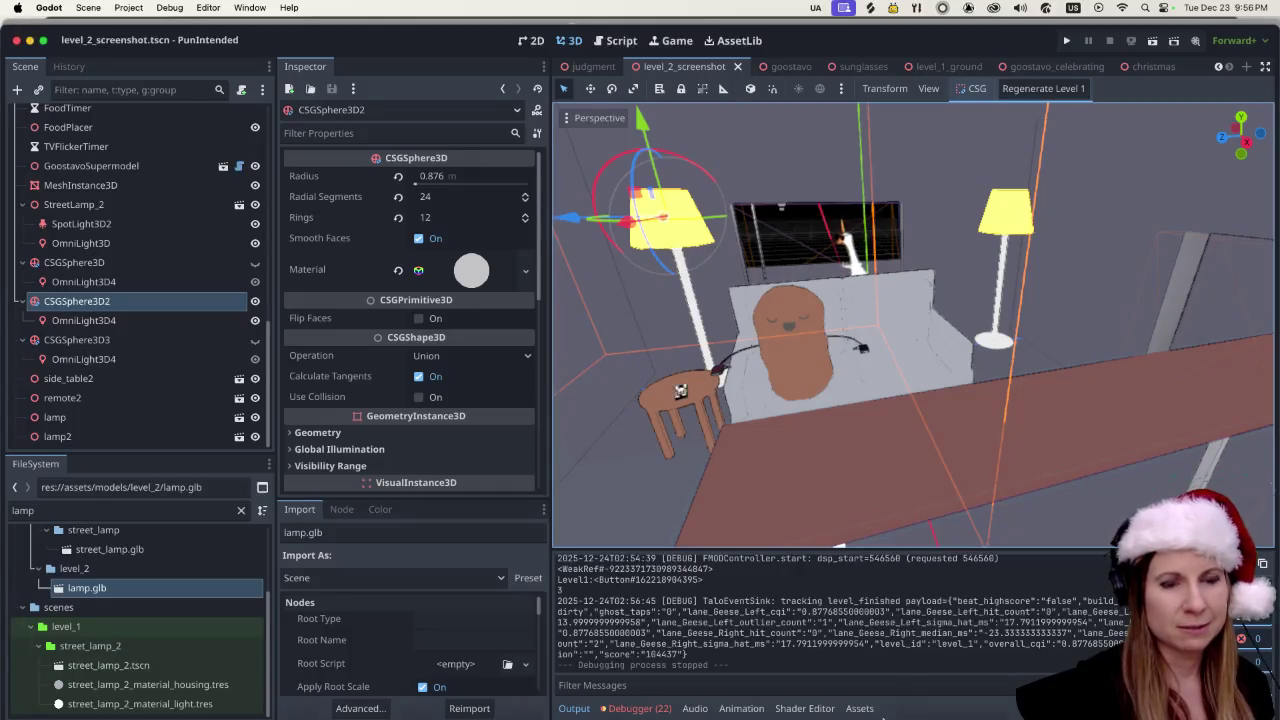
- Bring GooseControl forward, nudge it up-left, and launch FMOD Studio with funintended.fspro
{"action": "mouse_move", "coordinate": [882, 717]}
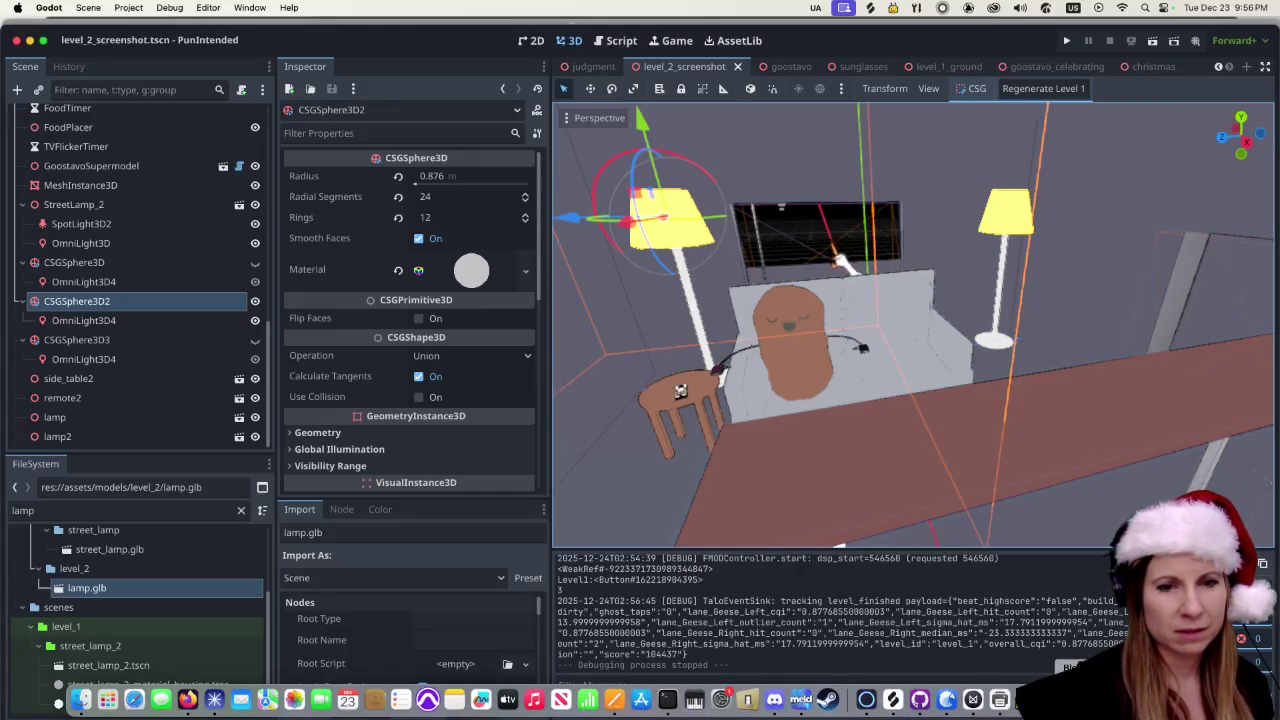
{"action": "left_click", "coordinate": [893, 699]}
{"action": "left_click_drag", "start_coordinate": [444, 103], "coordinate": [402, 86]}
{"action": "left_click", "coordinate": [696, 289]}
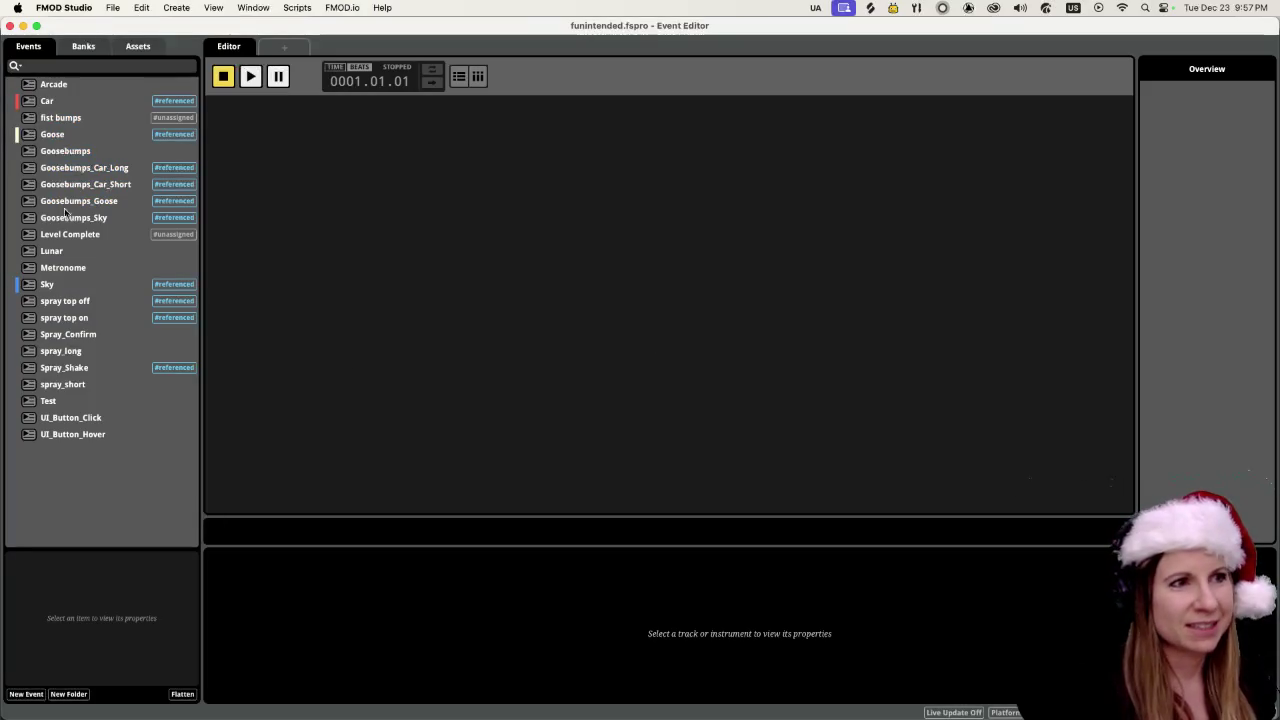
- Open the Goosebumps event's timeline and set the playhead at bar 17
{"action": "left_click", "coordinate": [62, 170]}
{"action": "left_click", "coordinate": [77, 151]}
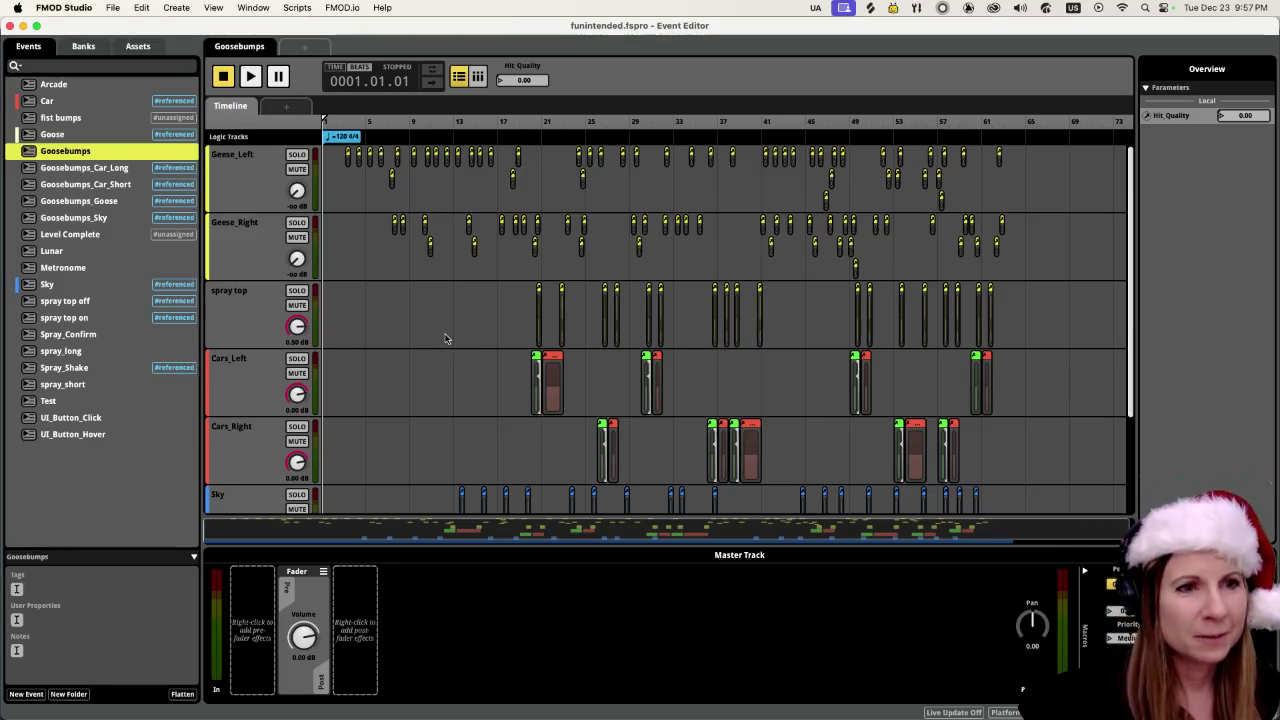
{"action": "left_click", "coordinate": [499, 314]}
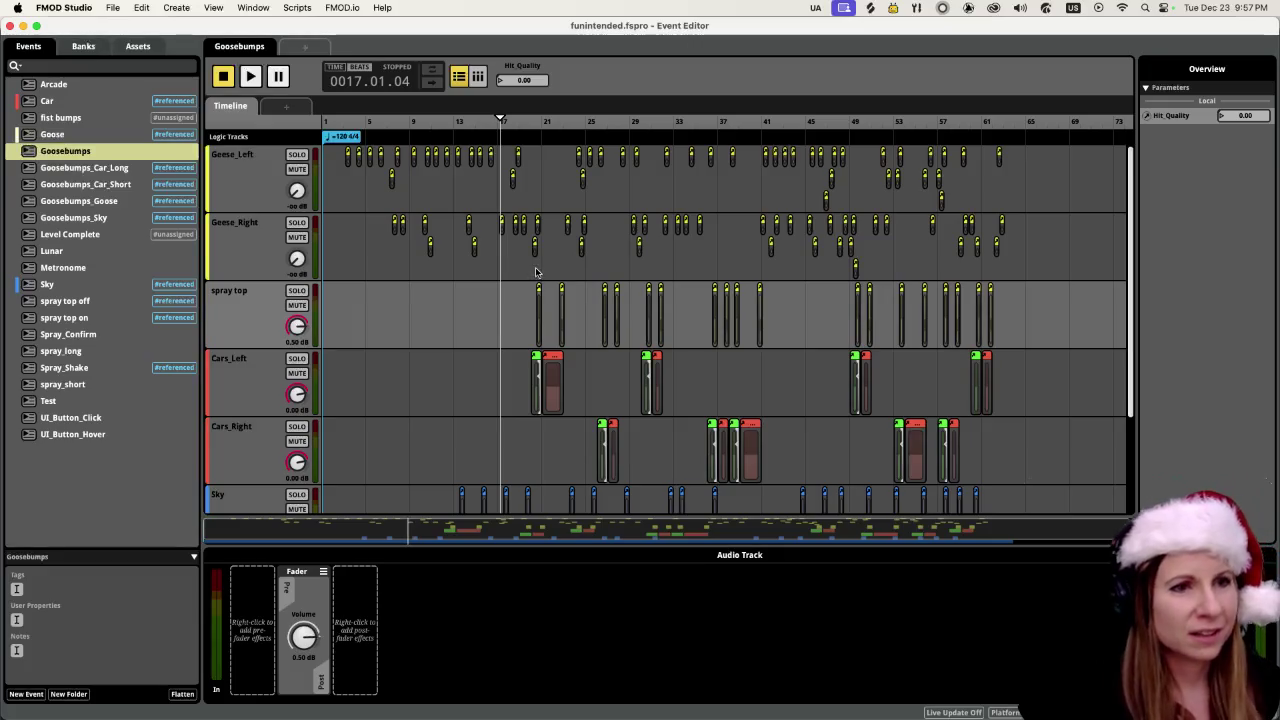
{"action": "scroll", "coordinate": [529, 344], "scroll_direction": "up", "scroll_amount": 5}
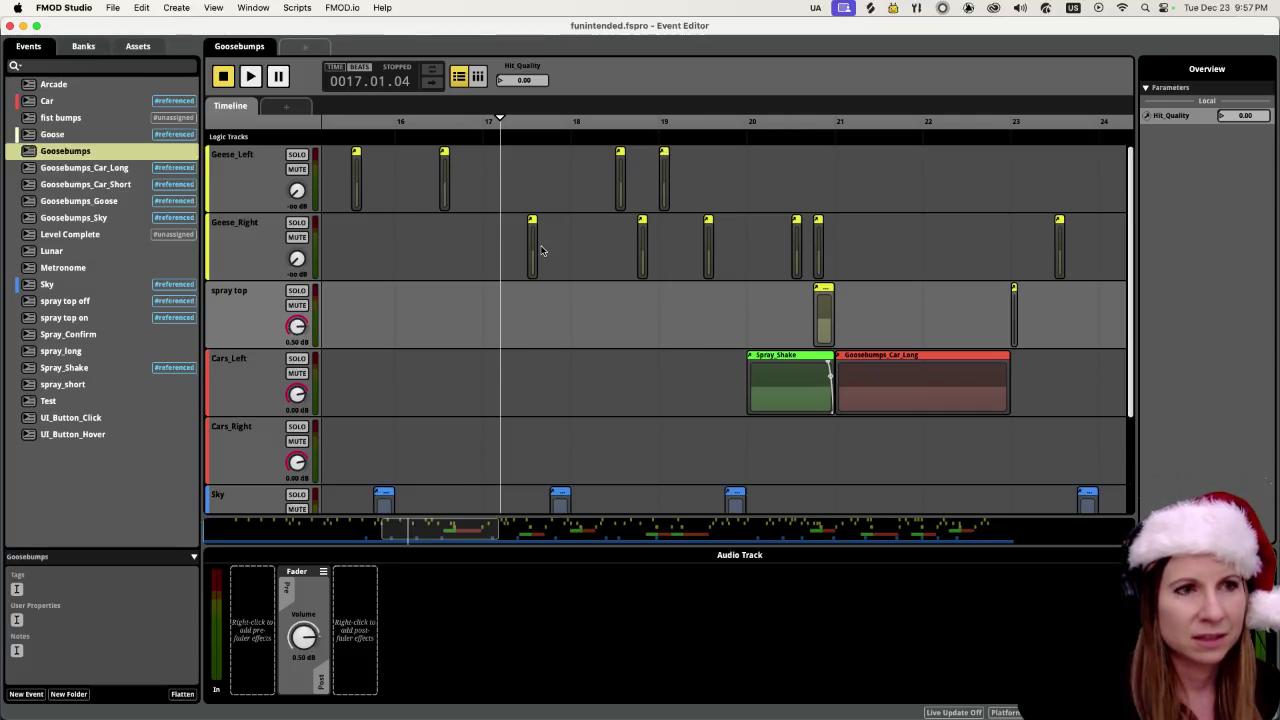
{"action": "scroll", "coordinate": [541, 247], "scroll_direction": "up", "scroll_amount": 5}
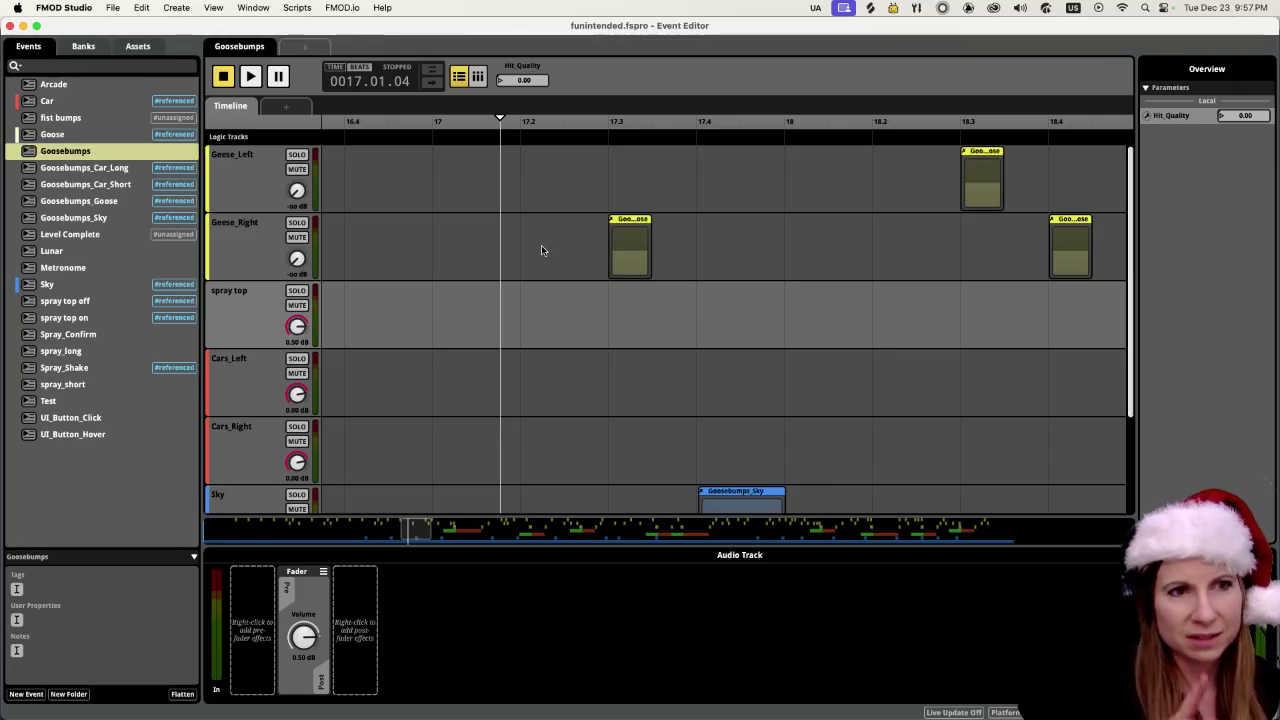
{"action": "scroll", "coordinate": [541, 247], "scroll_direction": "down", "scroll_amount": 2}
- Zoom the timeline in and out around bar 17, then open Goosebumps_Sky
{"action": "scroll", "coordinate": [540, 235], "scroll_direction": "up", "scroll_amount": 2}
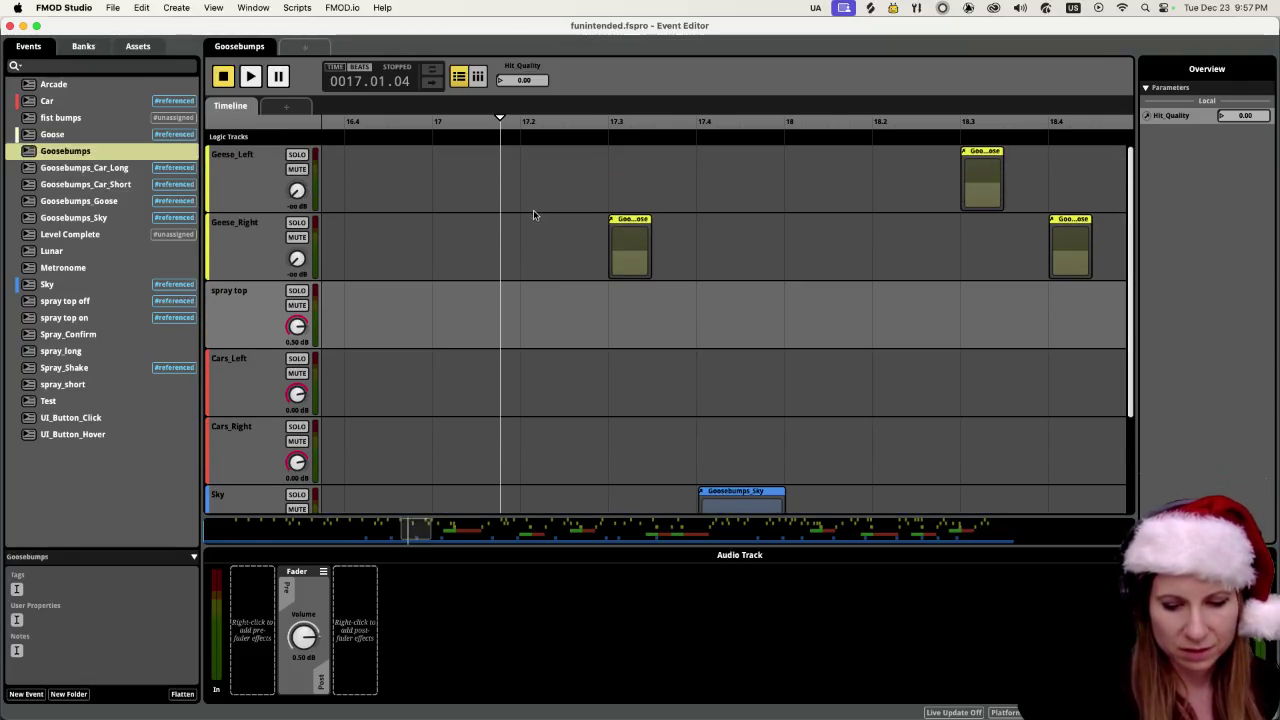
{"action": "scroll", "coordinate": [533, 215], "scroll_direction": "down", "scroll_amount": 5}
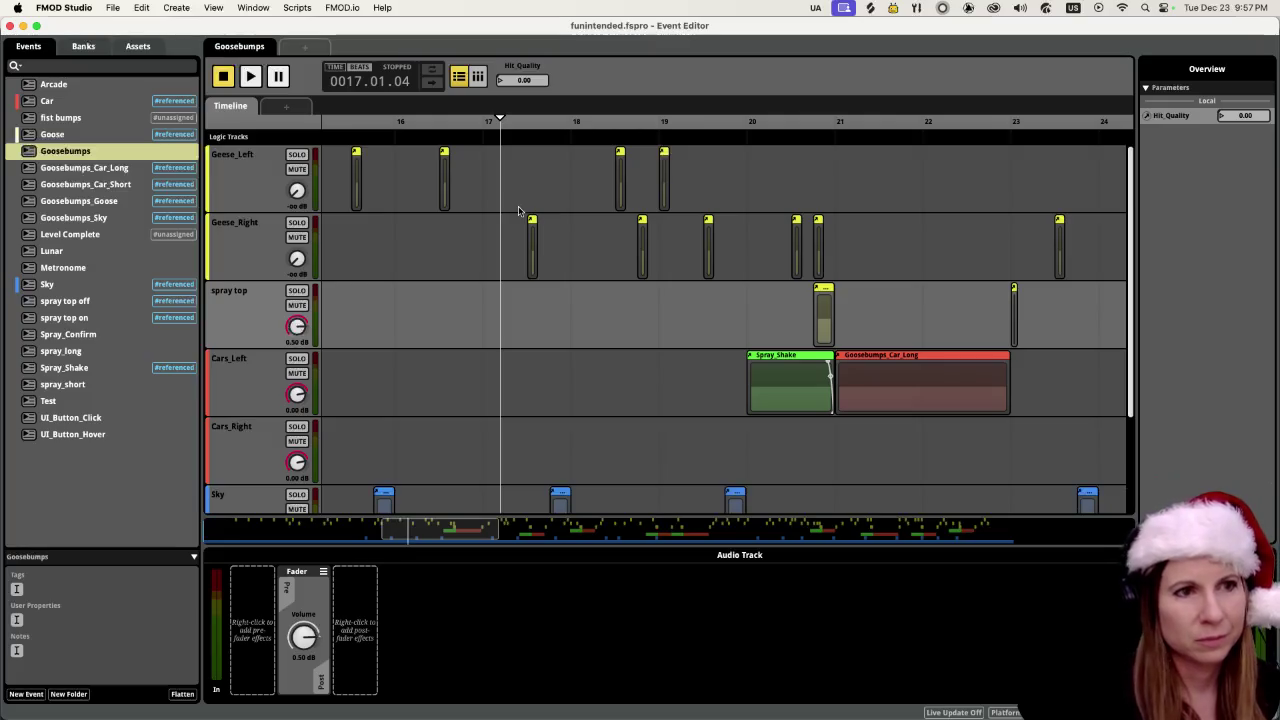
{"action": "scroll", "coordinate": [523, 355], "scroll_direction": "down", "scroll_amount": 4}
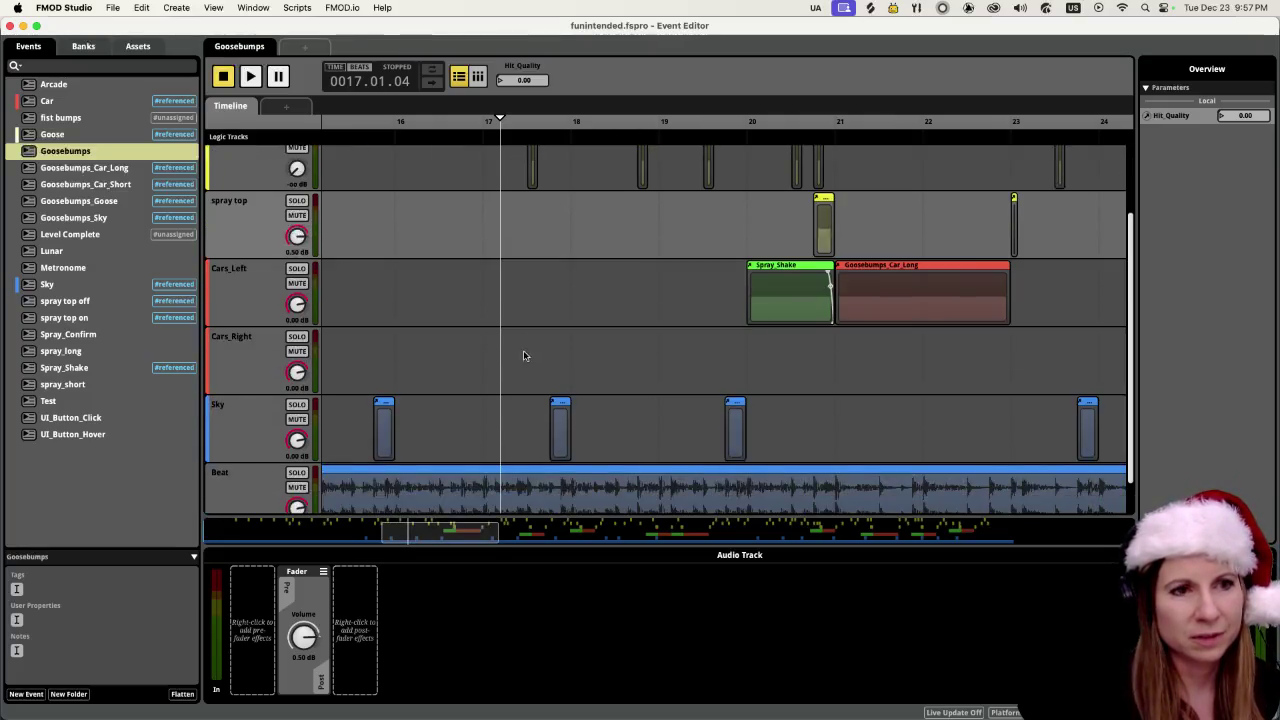
{"action": "scroll", "coordinate": [512, 340], "scroll_direction": "up", "scroll_amount": 4}
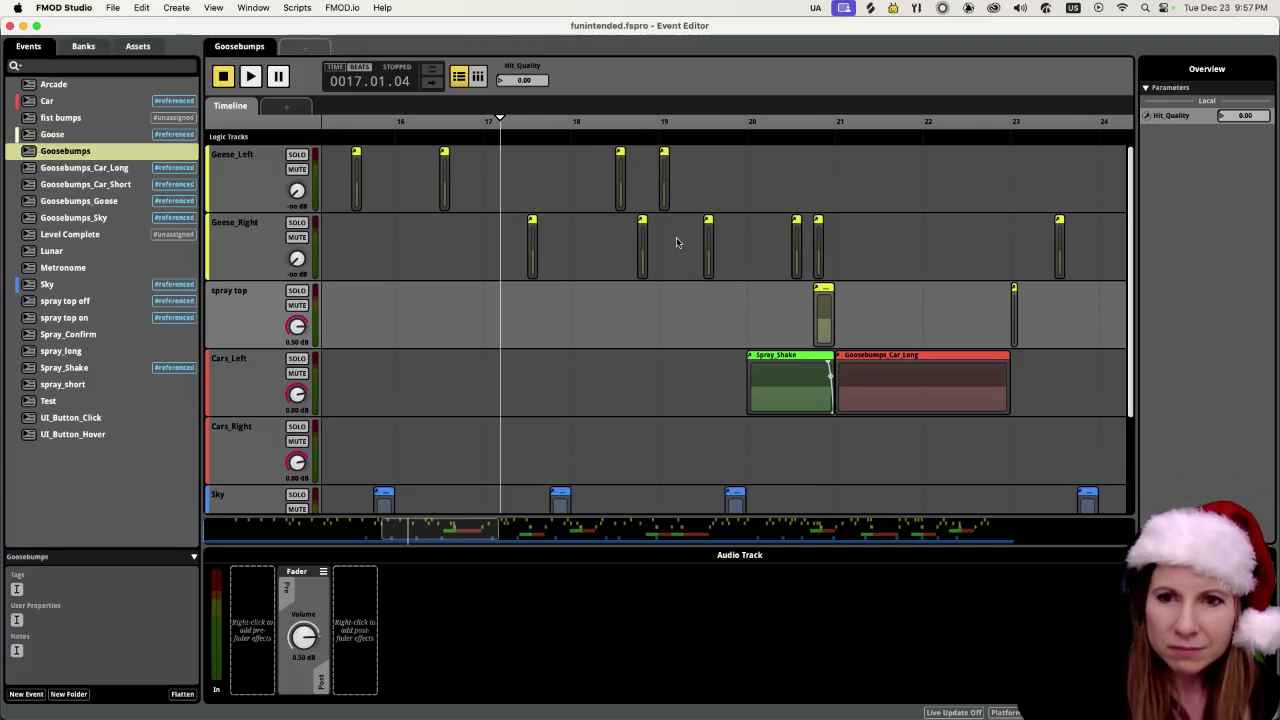
{"action": "scroll", "coordinate": [600, 314], "scroll_direction": "down", "scroll_amount": 3}
{"action": "scroll", "coordinate": [594, 313], "scroll_direction": "up", "scroll_amount": 3}
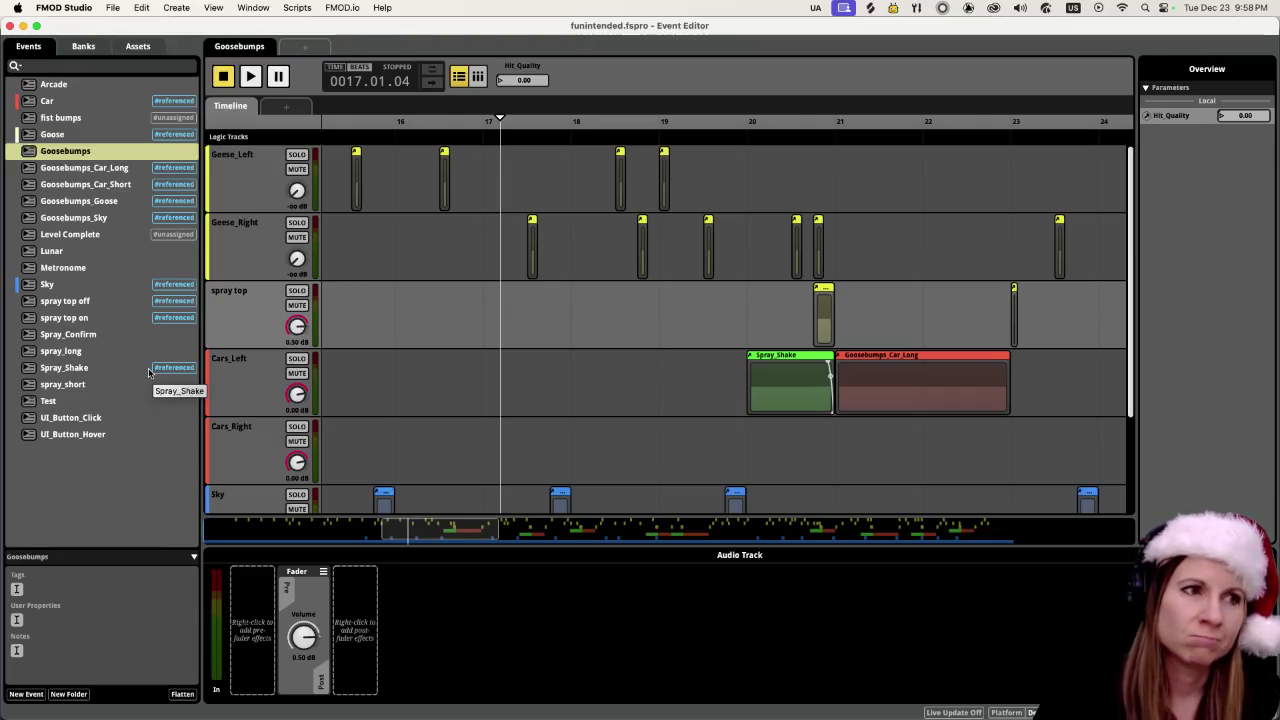
{"action": "left_click", "coordinate": [63, 219]}
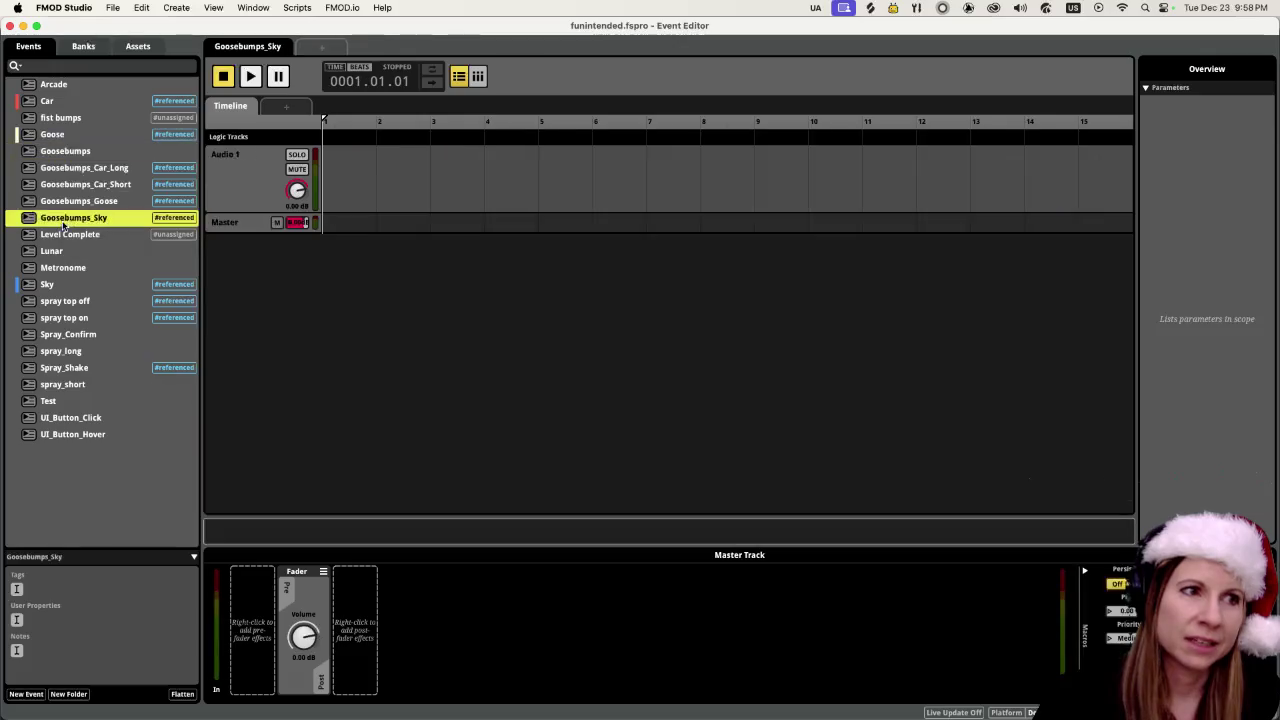
- Open Level Complete, preview its 'level complete idea' clip, then stop it at the start
{"action": "left_click", "coordinate": [57, 236]}
{"action": "left_click", "coordinate": [250, 77]}
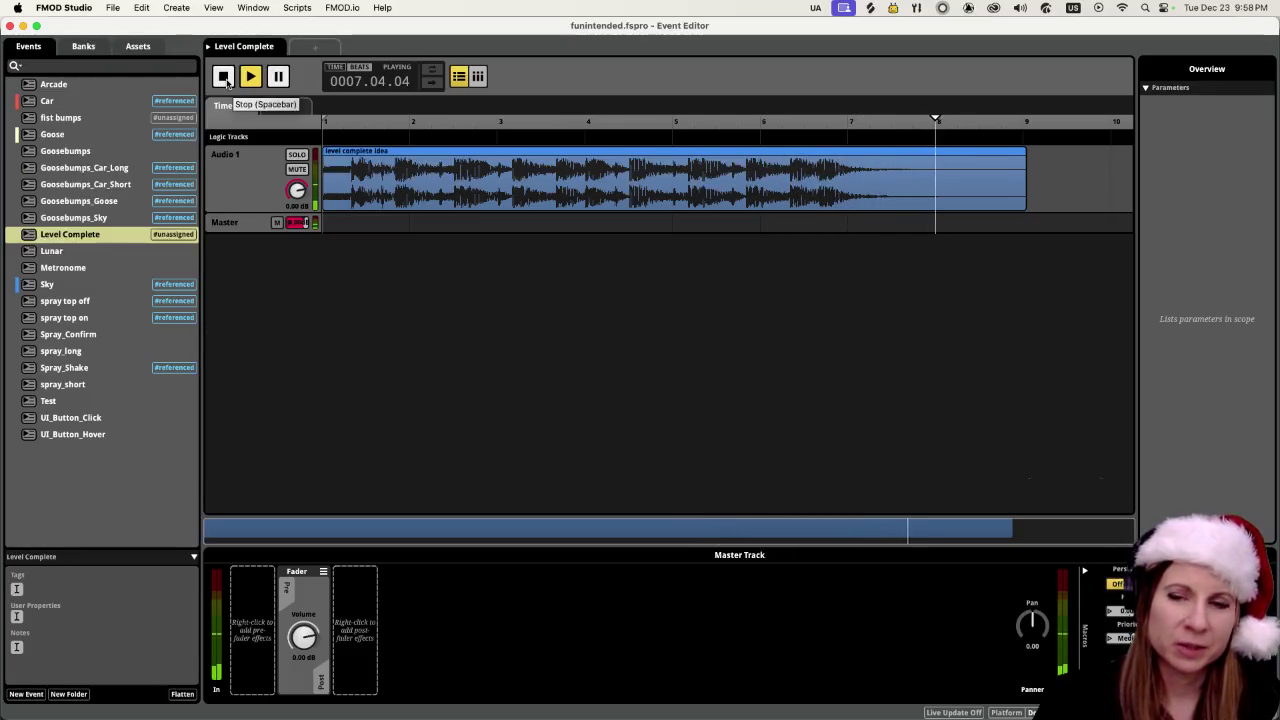
{"action": "left_click", "coordinate": [227, 82]}
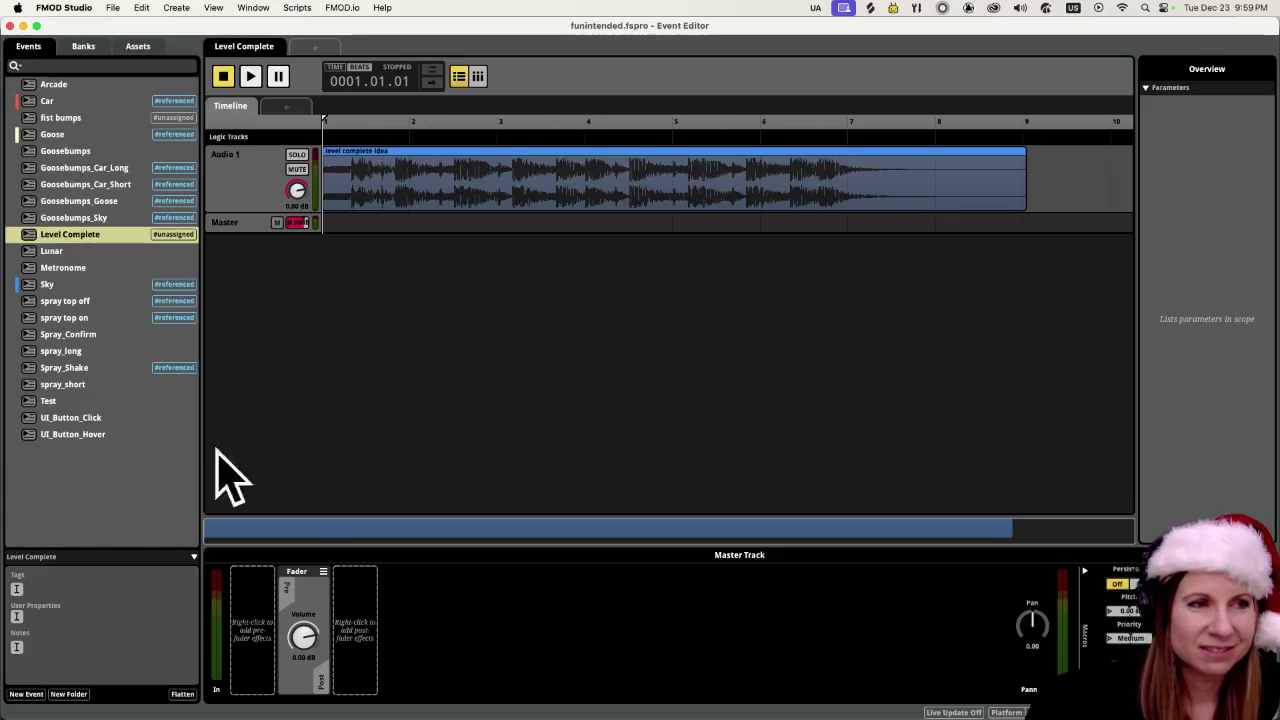
- Switch back to the Godot editor
{"action": "left_click", "coordinate": [1040, 700]}
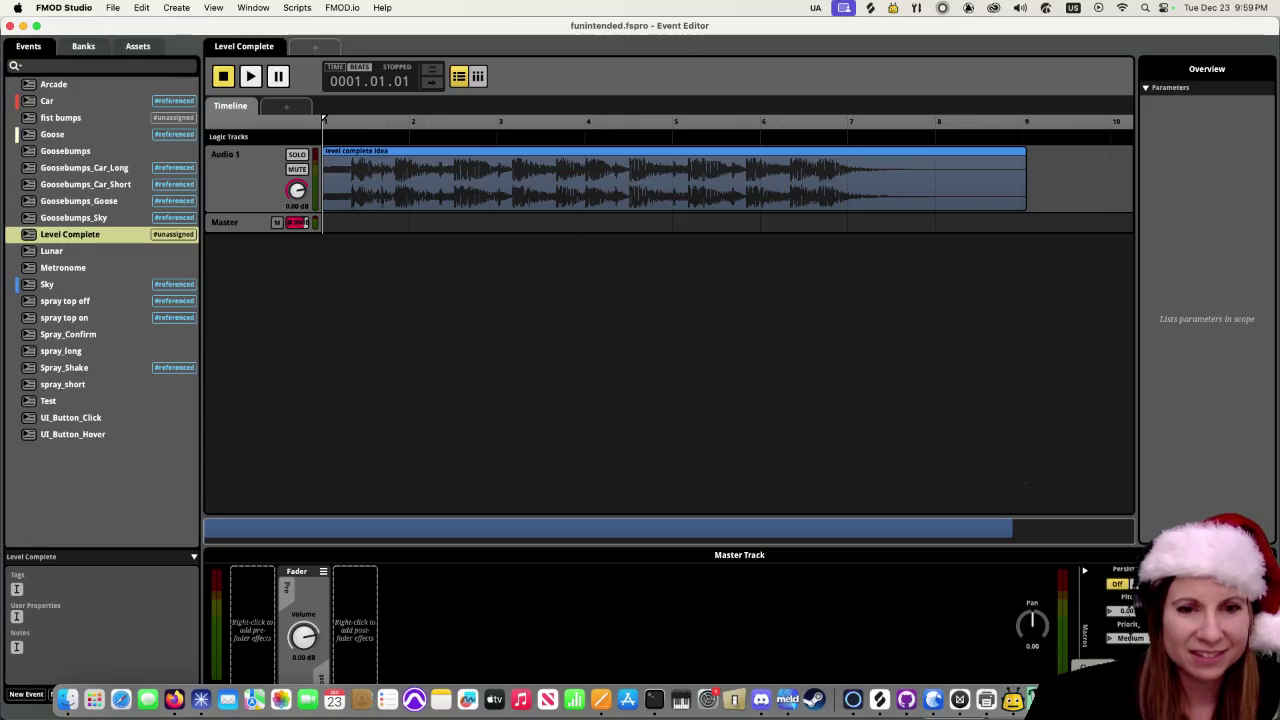
- Scroll the 'worst volume control UI' article in Helium
{"action": "scroll", "coordinate": [718, 369], "scroll_direction": "down", "scroll_amount": 5}
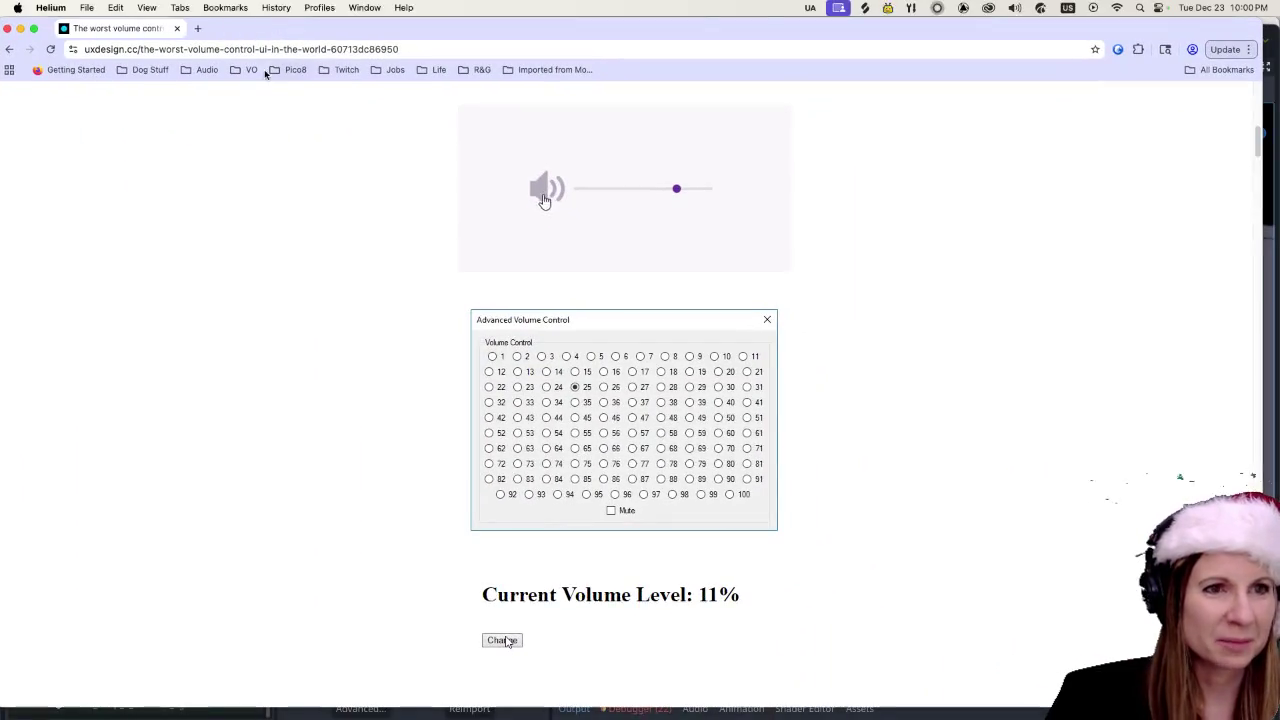
- Scroll to the dots widget and box-select 65 dots to set volume 65
{"action": "scroll", "coordinate": [390, 465], "scroll_direction": "up", "scroll_amount": 10}
{"action": "scroll", "coordinate": [381, 466], "scroll_direction": "down", "scroll_amount": 10}
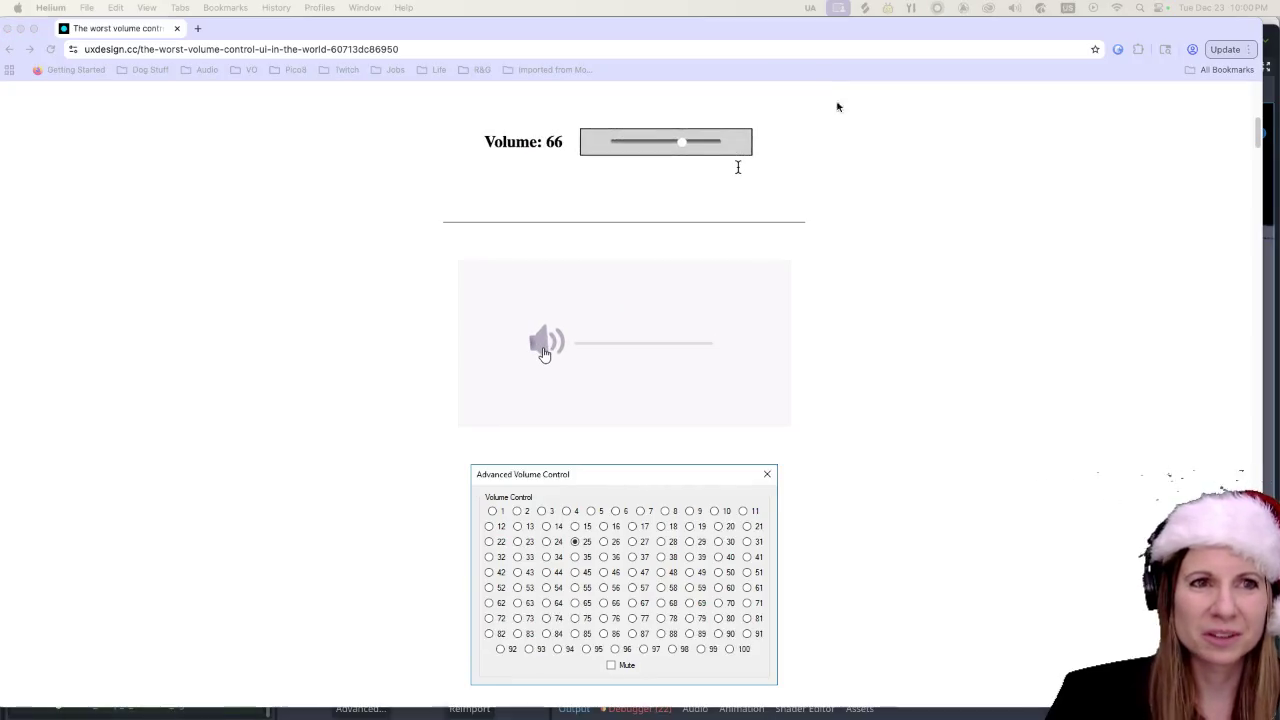
{"action": "left_click", "coordinate": [823, 23]}
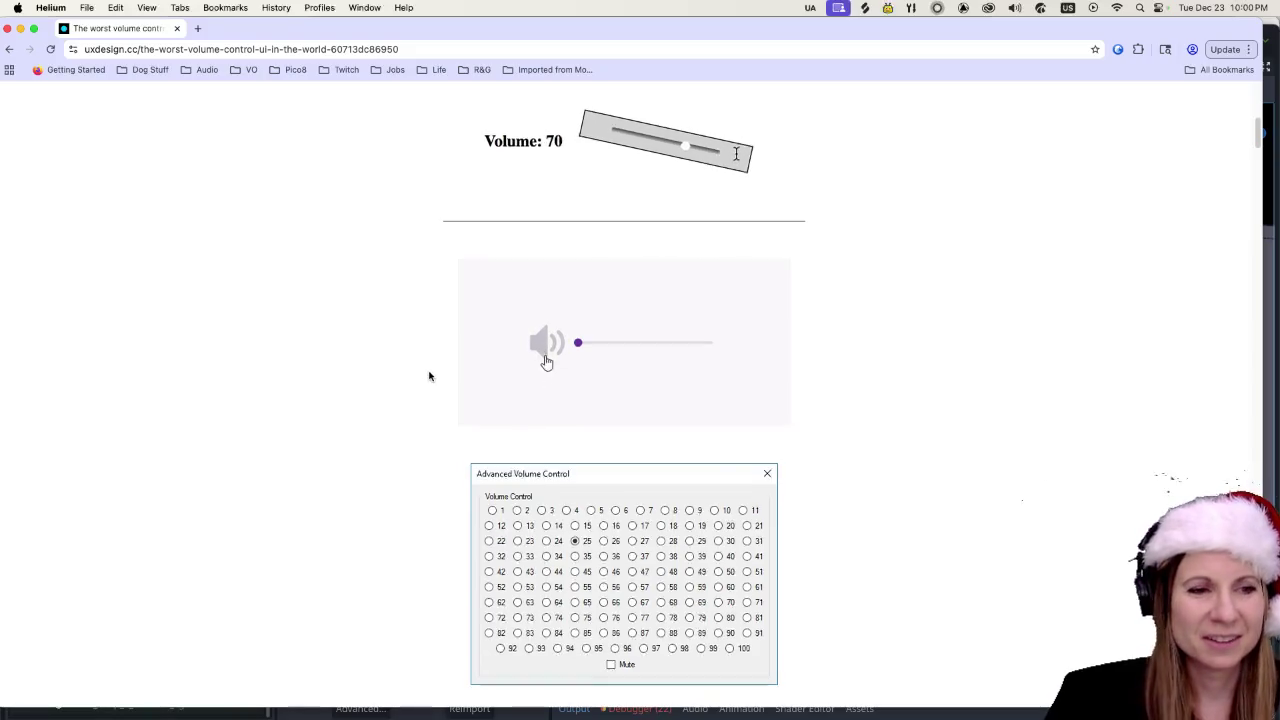
{"action": "scroll", "coordinate": [429, 375], "scroll_direction": "down", "scroll_amount": 4}
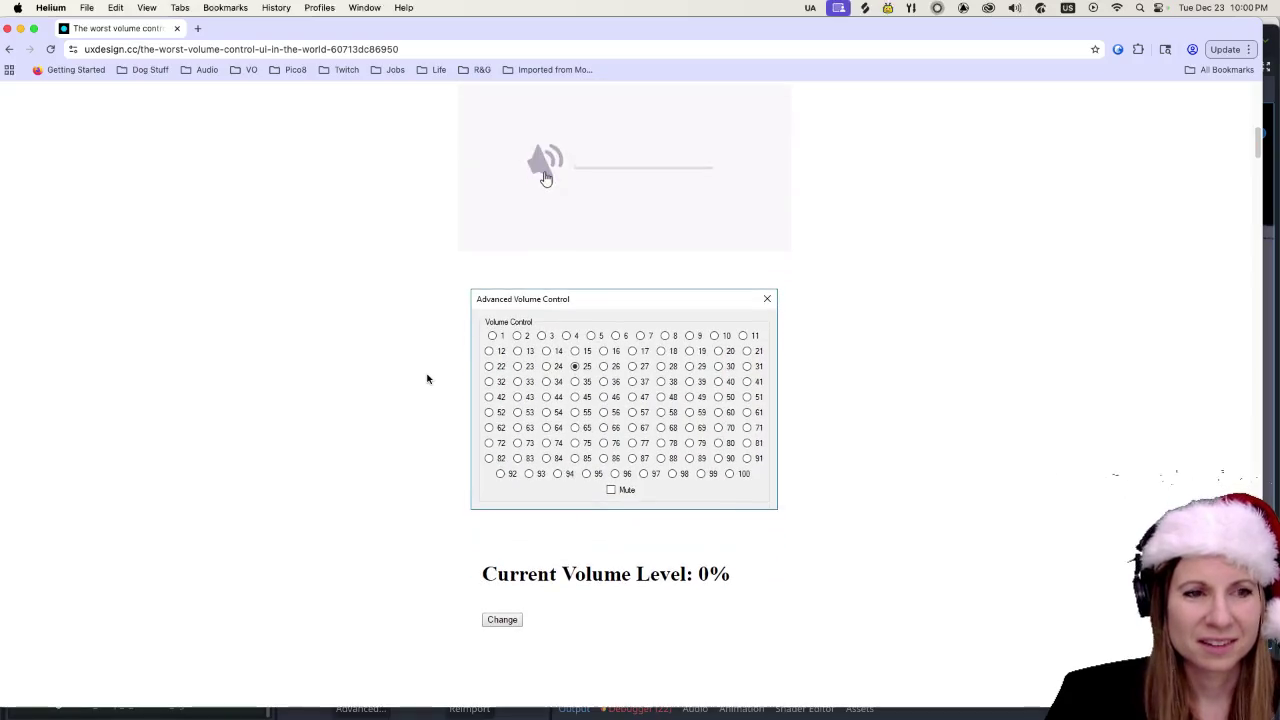
{"action": "scroll", "coordinate": [427, 378], "scroll_direction": "down", "scroll_amount": 8}
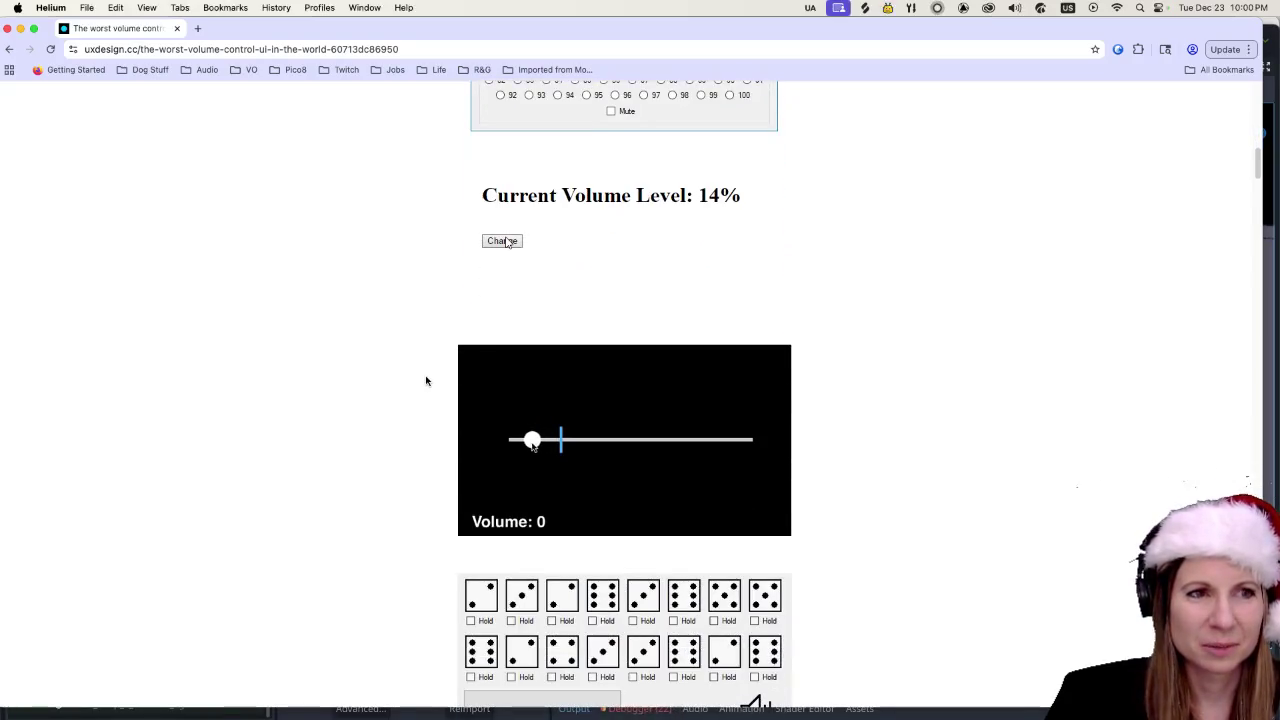
{"action": "scroll", "coordinate": [425, 381], "scroll_direction": "down", "scroll_amount": 4}
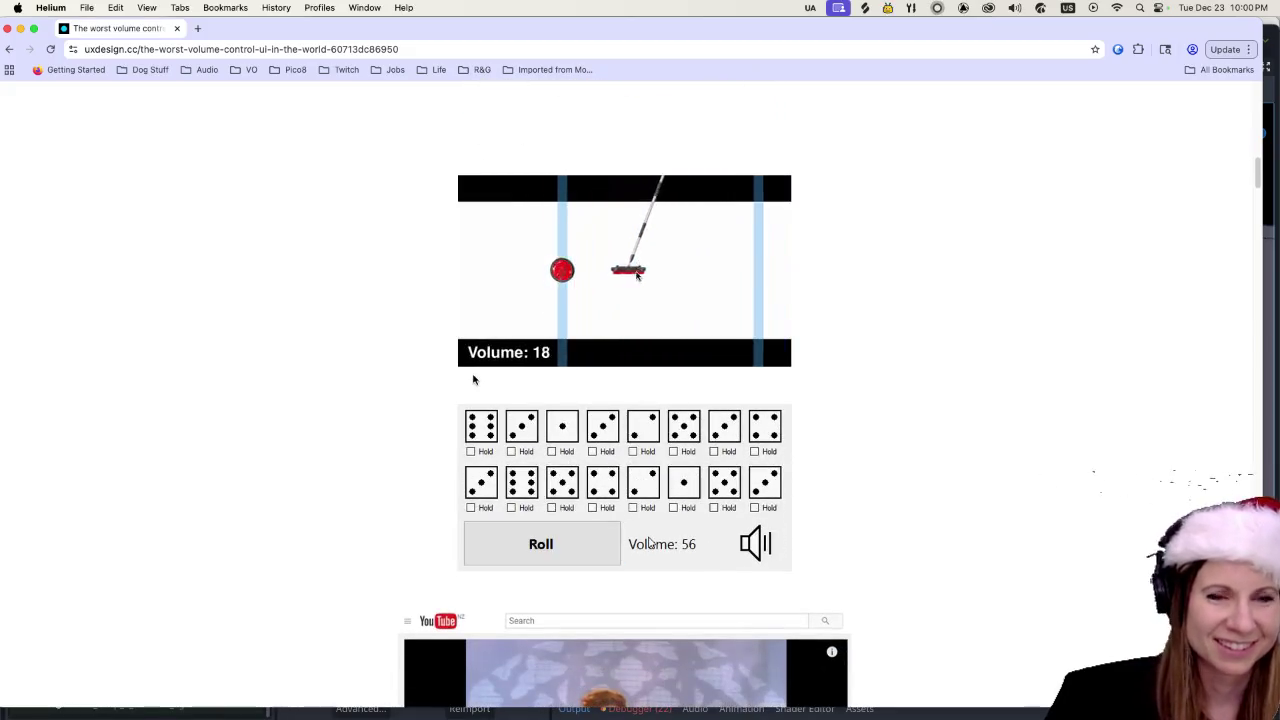
{"action": "scroll", "coordinate": [446, 443], "scroll_direction": "down", "scroll_amount": 5}
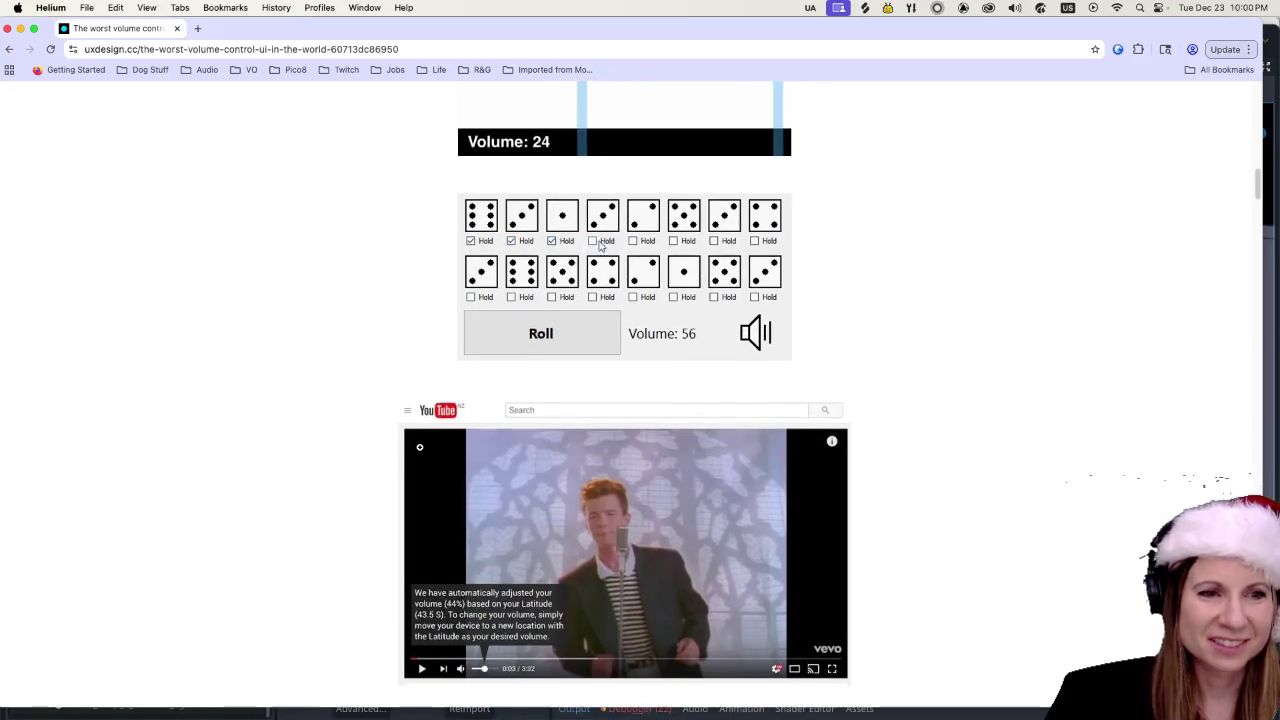
{"action": "scroll", "coordinate": [337, 474], "scroll_direction": "down", "scroll_amount": 8}
{"action": "scroll", "coordinate": [338, 477], "scroll_direction": "down", "scroll_amount": 3}
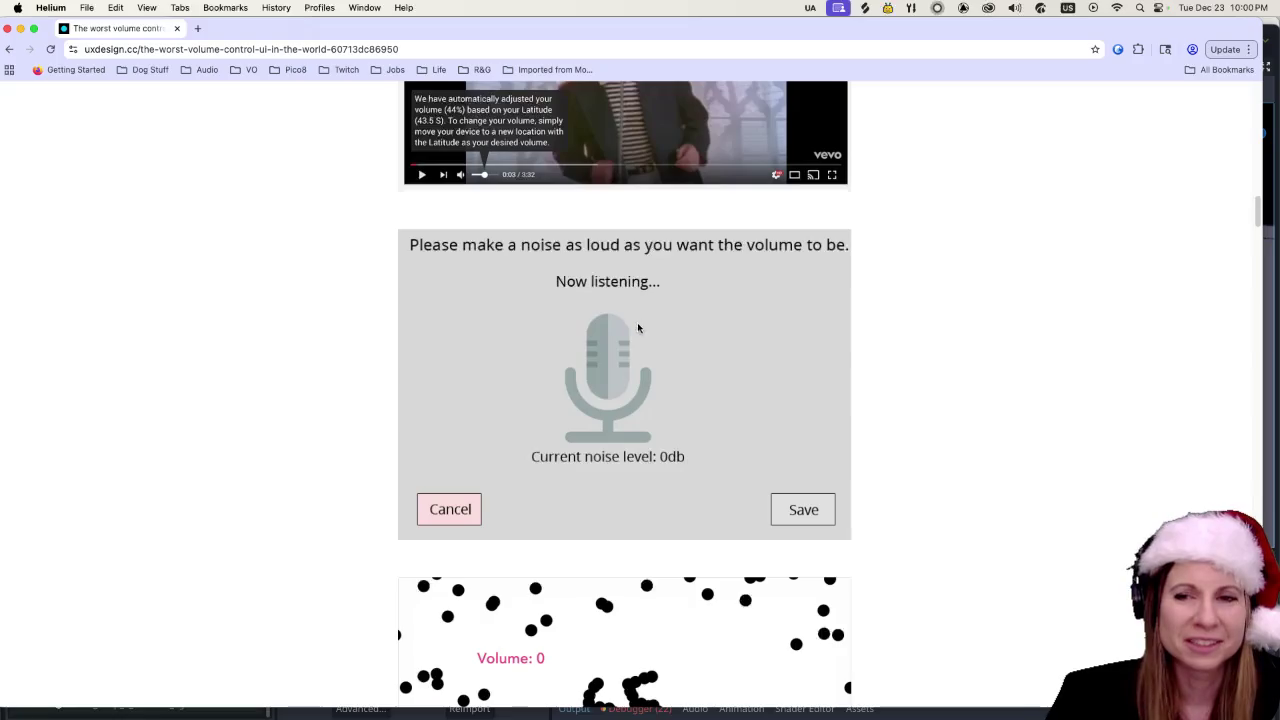
{"action": "scroll", "coordinate": [585, 452], "scroll_direction": "down", "scroll_amount": 5}
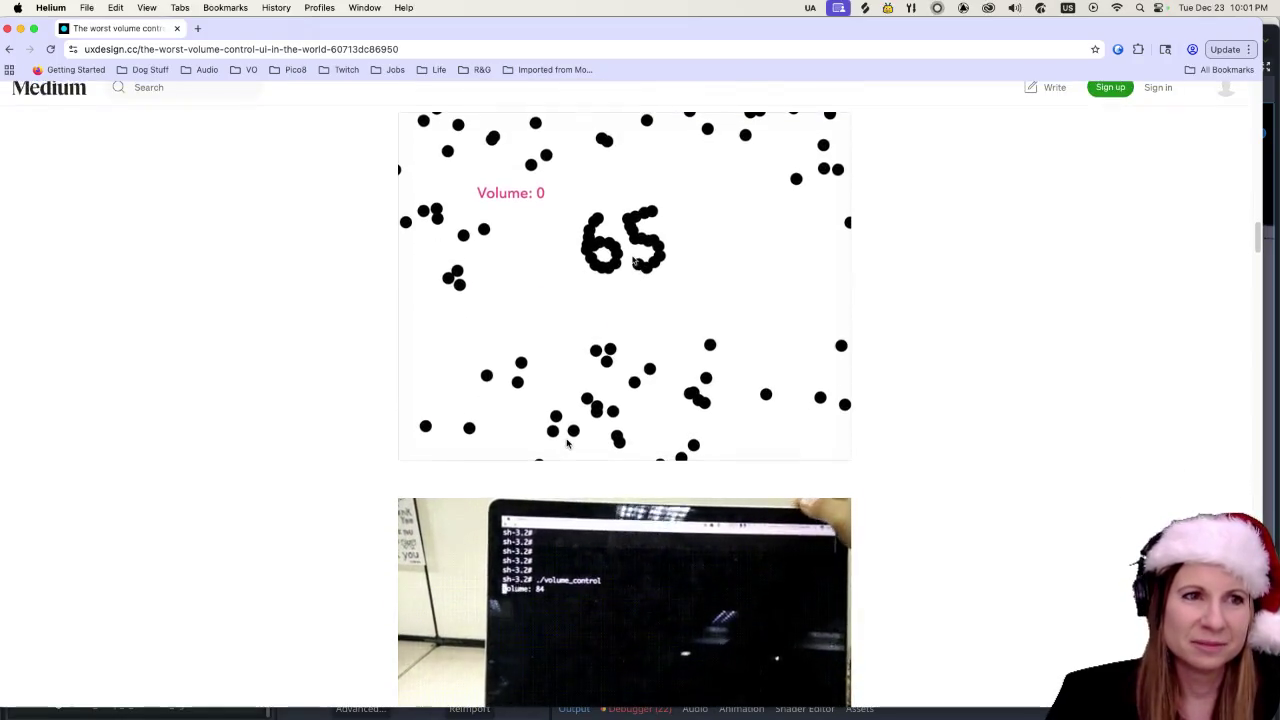
{"action": "scroll", "coordinate": [567, 443], "scroll_direction": "up", "scroll_amount": 1}
{"action": "left_click_drag", "start_coordinate": [571, 213], "coordinate": [686, 301]}
- Scroll to the DAC resistor diagram and check the Multiplier, leaving it Black
{"action": "scroll", "coordinate": [591, 289], "scroll_direction": "down", "scroll_amount": 4}
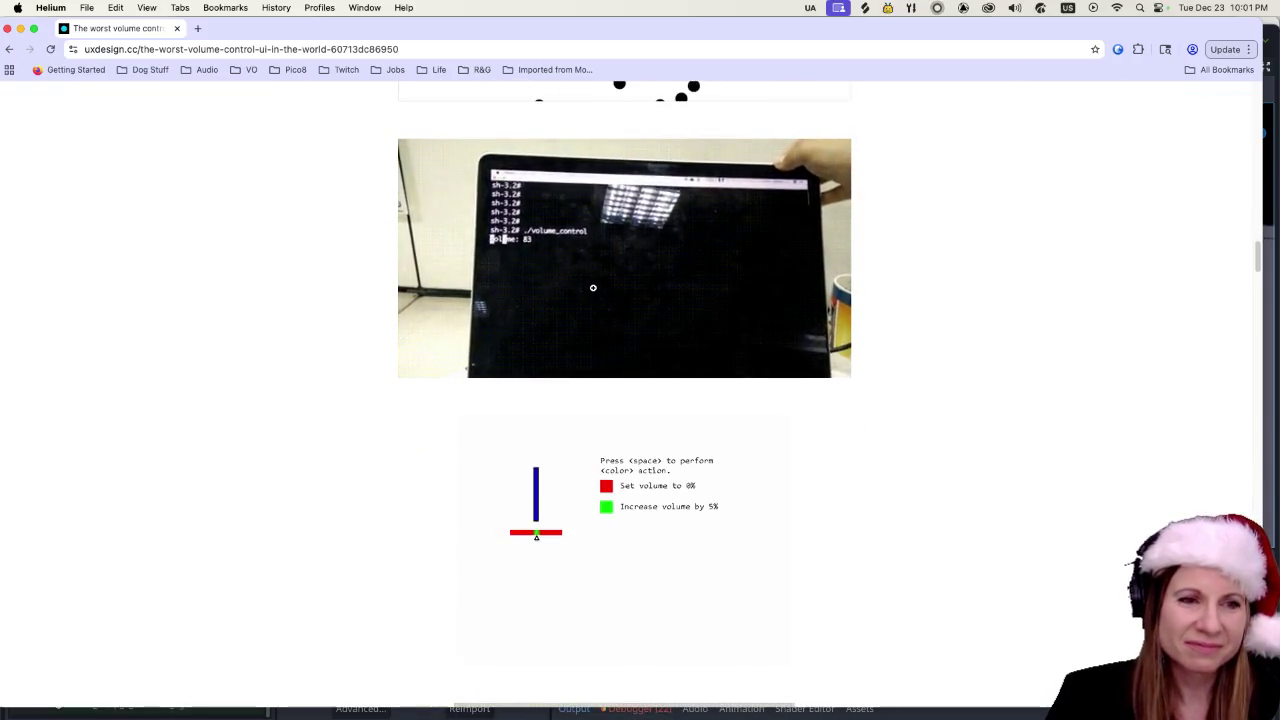
{"action": "scroll", "coordinate": [654, 372], "scroll_direction": "down", "scroll_amount": 6}
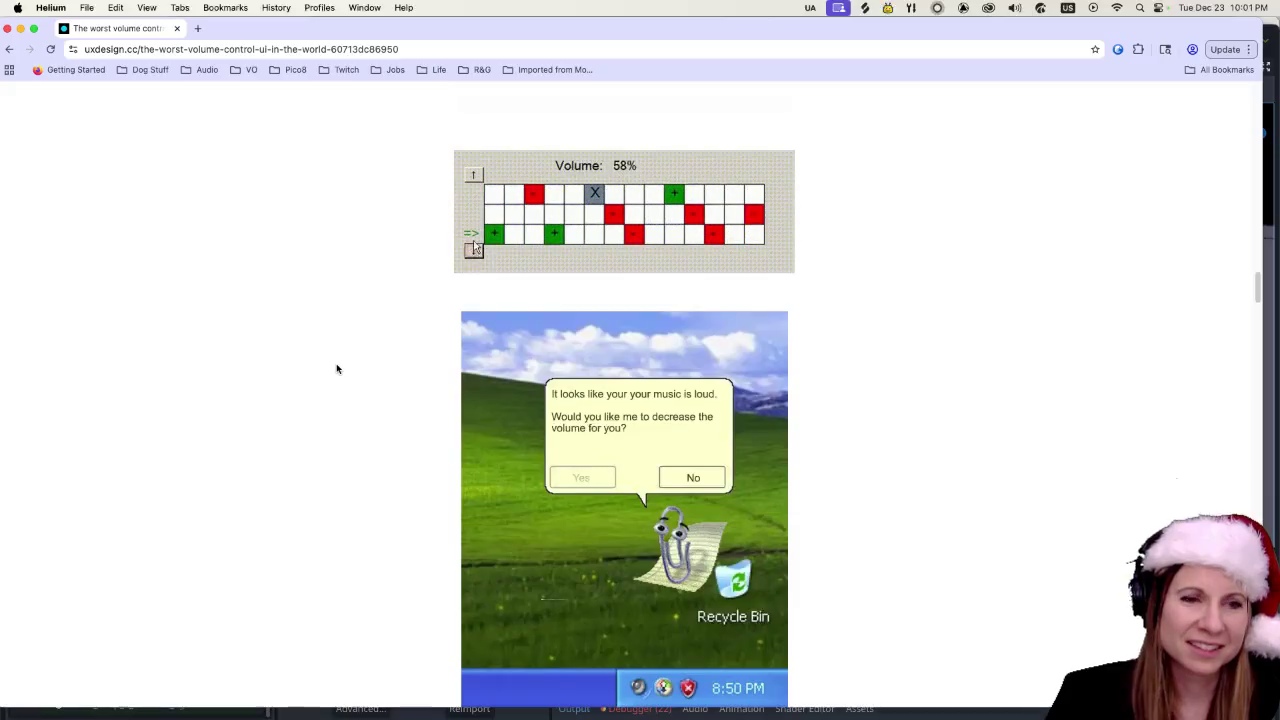
{"action": "scroll", "coordinate": [337, 369], "scroll_direction": "down", "scroll_amount": 3}
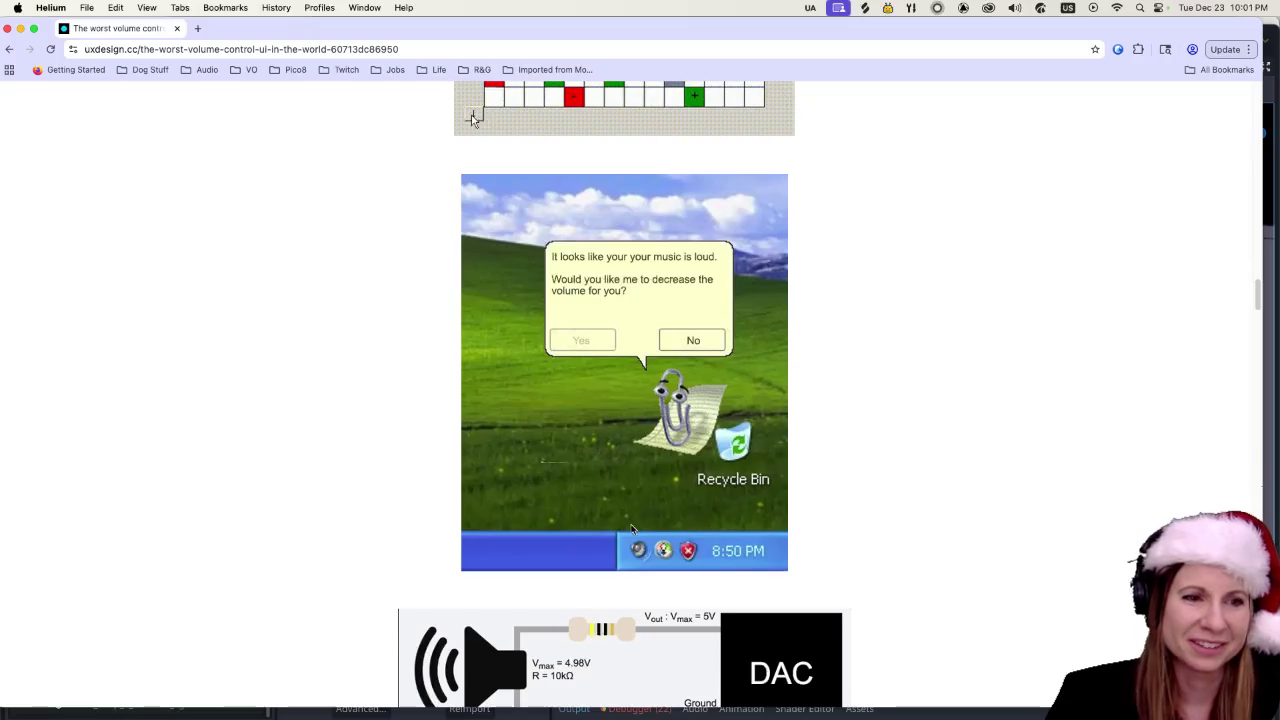
{"action": "scroll", "coordinate": [631, 530], "scroll_direction": "down", "scroll_amount": 8}
{"action": "left_click", "coordinate": [661, 308]}
{"action": "left_click", "coordinate": [369, 381]}
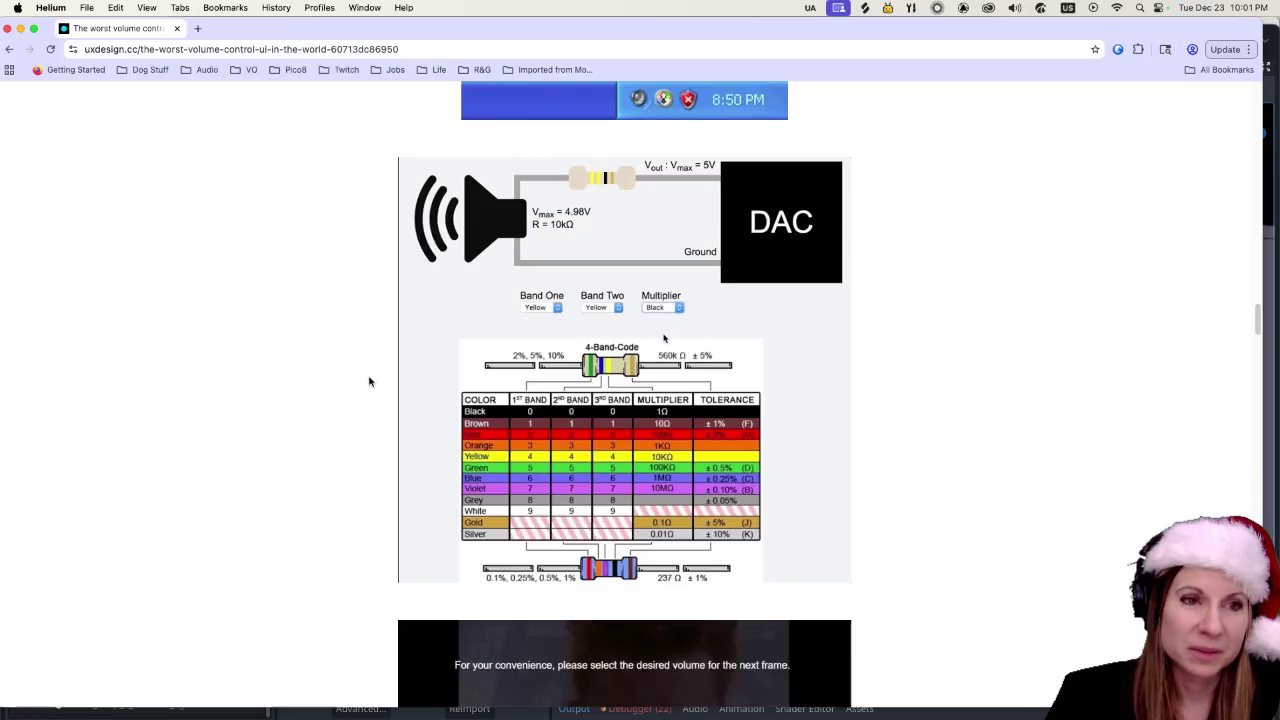
- Pick black swatches in the first three volume dropdowns
{"action": "scroll", "coordinate": [360, 380], "scroll_direction": "down", "scroll_amount": 7}
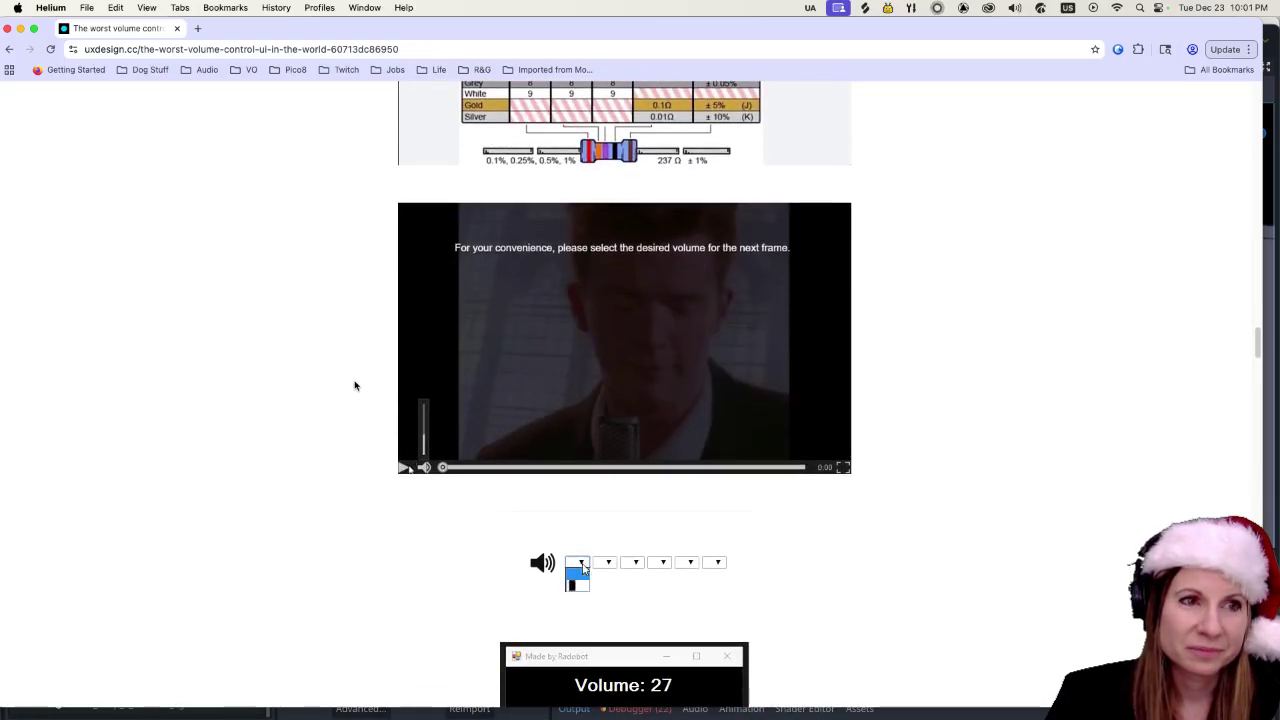
{"action": "left_click", "coordinate": [578, 584]}
{"action": "left_click", "coordinate": [606, 562]}
{"action": "left_click", "coordinate": [604, 588]}
{"action": "left_click", "coordinate": [632, 562]}
{"action": "scroll", "coordinate": [637, 549], "scroll_direction": "down", "scroll_amount": 1}
{"action": "left_click", "coordinate": [637, 549]}
- Pick black swatches in the fourth, fifth and sixth volume dropdowns
{"action": "left_click", "coordinate": [659, 521]}
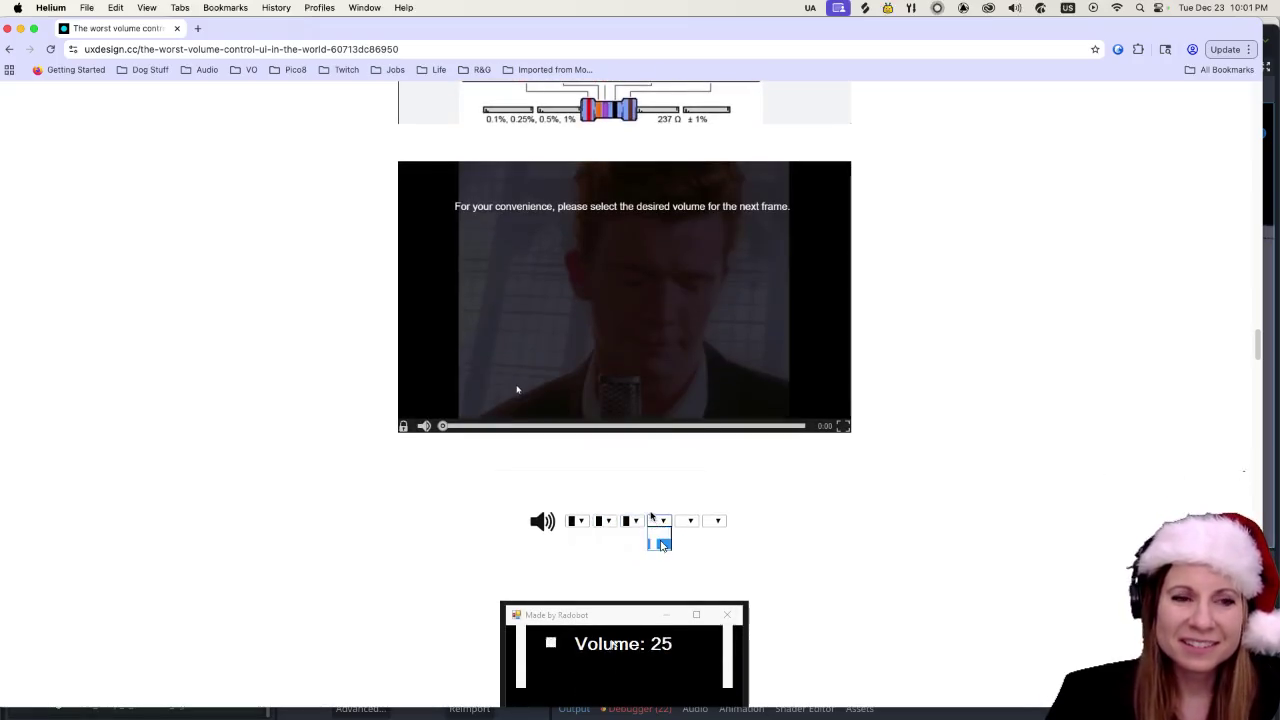
{"action": "left_click", "coordinate": [661, 545]}
{"action": "scroll", "coordinate": [661, 545], "scroll_direction": "down", "scroll_amount": 8}
{"action": "left_click", "coordinate": [686, 146]}
{"action": "left_click", "coordinate": [689, 169]}
{"action": "left_click", "coordinate": [716, 146]}
{"action": "left_click", "coordinate": [714, 168]}
- Scroll down to the radio-button volume grid and apply the chosen level
{"action": "scroll", "coordinate": [398, 360], "scroll_direction": "down", "scroll_amount": 1}
{"action": "scroll", "coordinate": [398, 360], "scroll_direction": "down", "scroll_amount": 3}
{"action": "scroll", "coordinate": [600, 240], "scroll_direction": "down", "scroll_amount": 1}
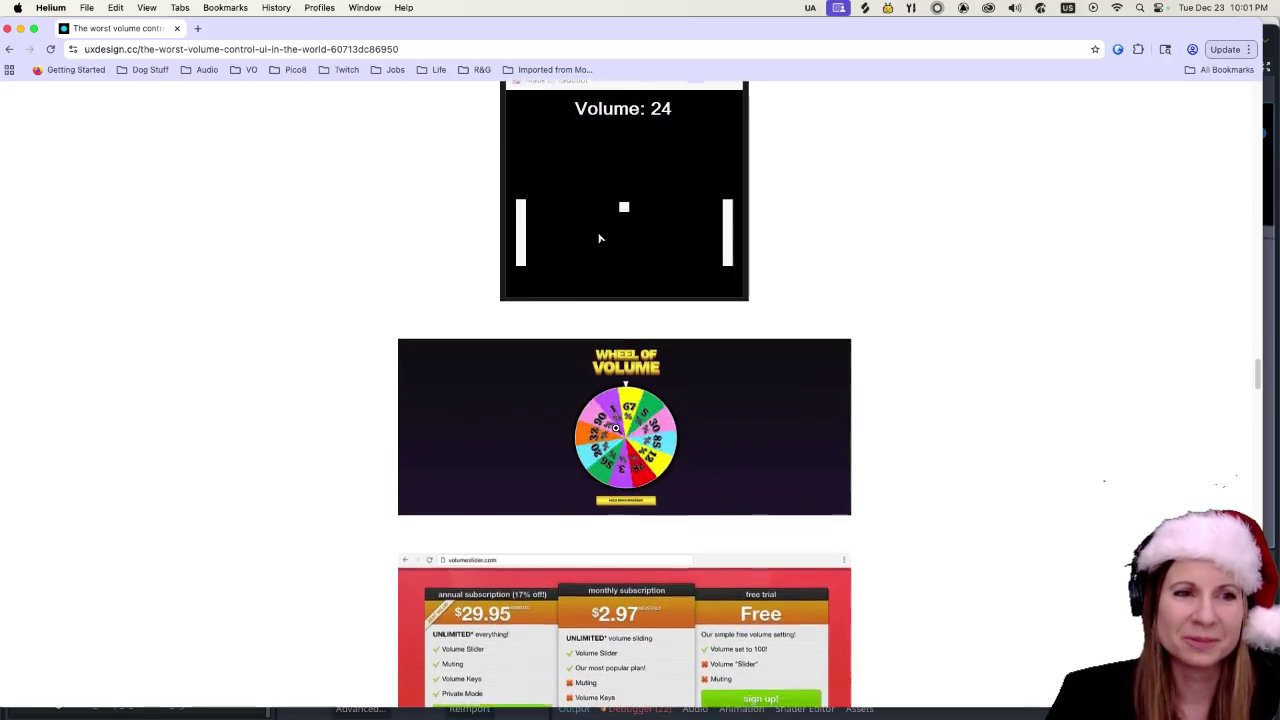
{"action": "scroll", "coordinate": [613, 424], "scroll_direction": "down", "scroll_amount": 8}
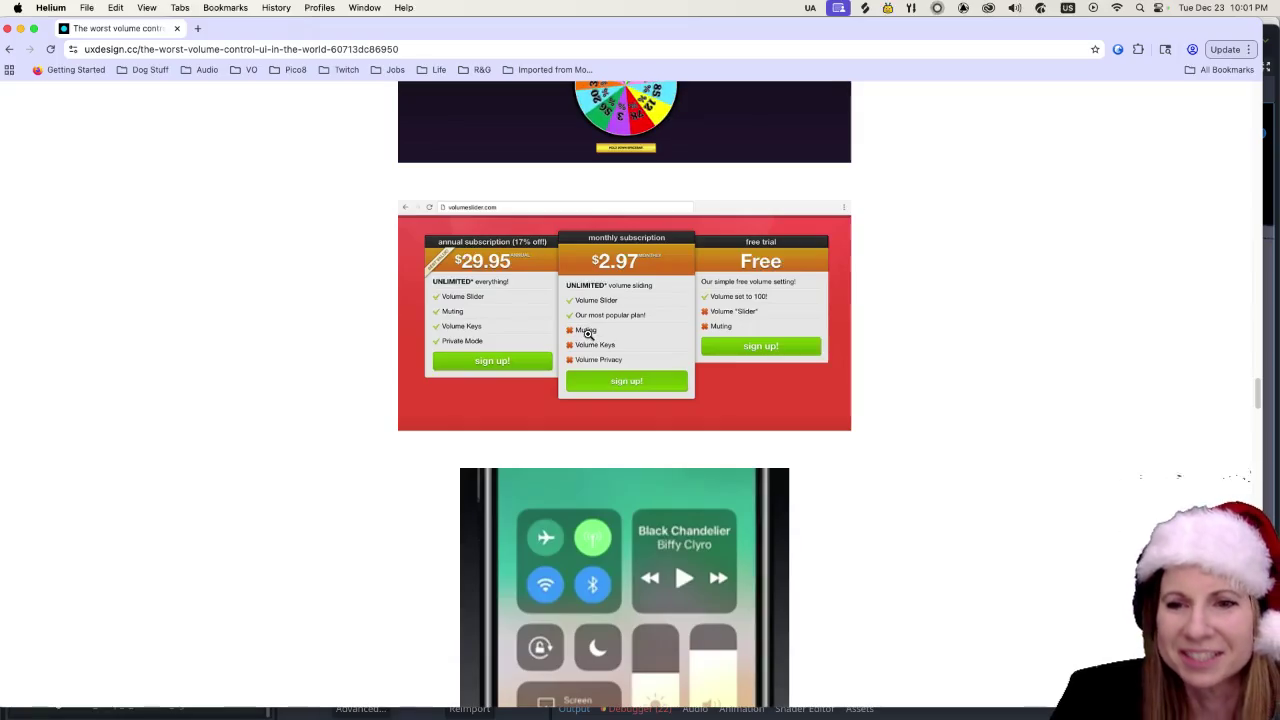
{"action": "scroll", "coordinate": [557, 438], "scroll_direction": "down", "scroll_amount": 1}
{"action": "scroll", "coordinate": [557, 438], "scroll_direction": "down", "scroll_amount": 10}
{"action": "scroll", "coordinate": [357, 455], "scroll_direction": "down", "scroll_amount": 1}
{"action": "scroll", "coordinate": [357, 455], "scroll_direction": "down", "scroll_amount": 6}
{"action": "scroll", "coordinate": [323, 423], "scroll_direction": "up", "scroll_amount": 6}
{"action": "scroll", "coordinate": [314, 409], "scroll_direction": "up", "scroll_amount": 5}
{"action": "scroll", "coordinate": [311, 409], "scroll_direction": "down", "scroll_amount": 3}
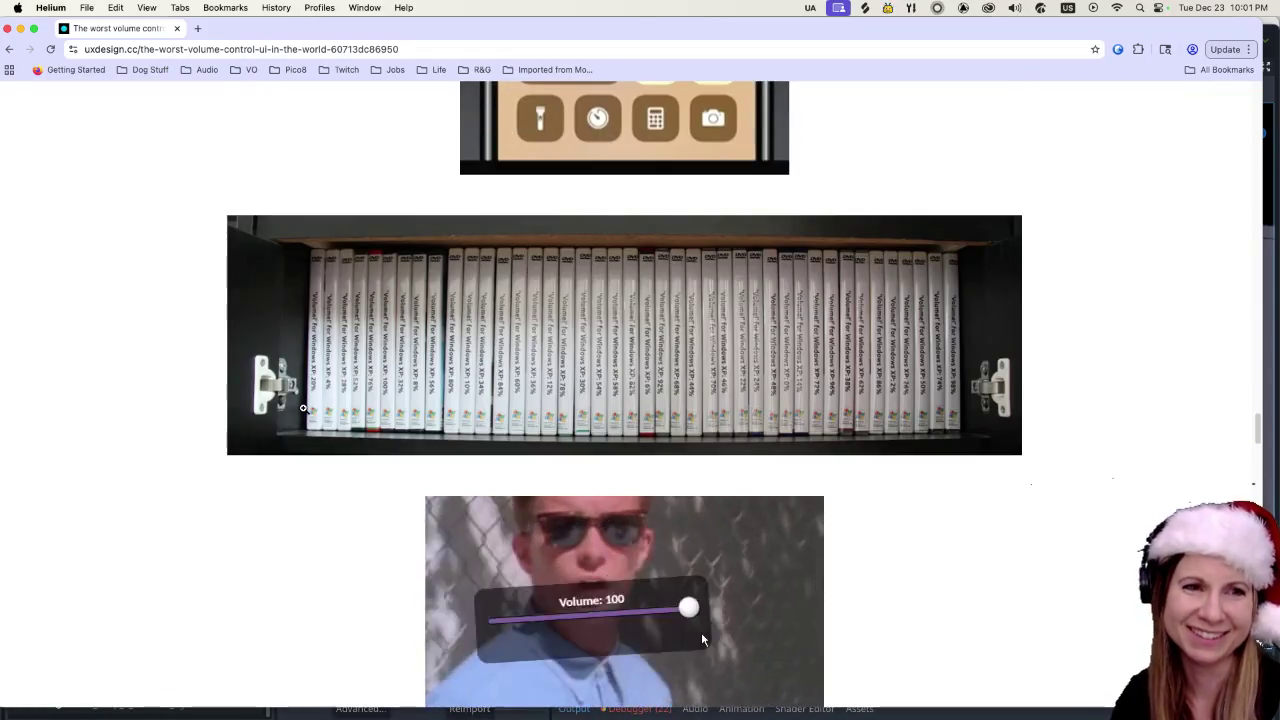
{"action": "scroll", "coordinate": [311, 383], "scroll_direction": "up", "scroll_amount": 15}
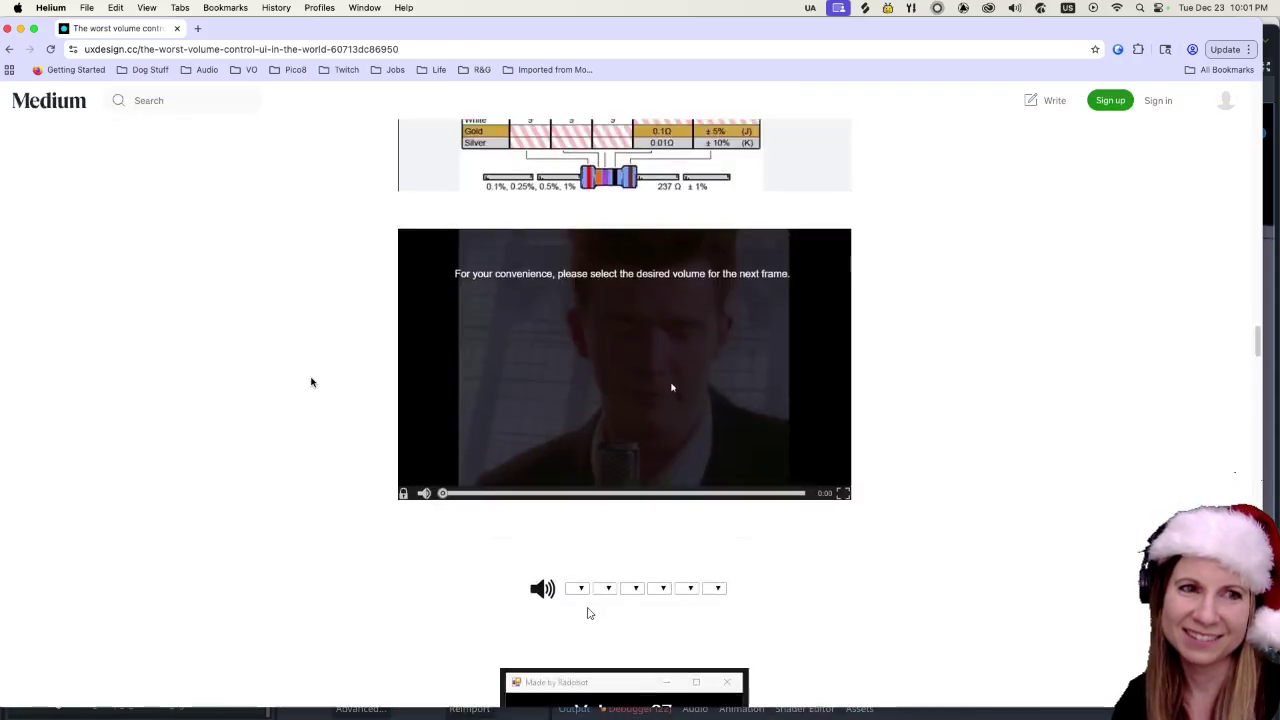
{"action": "left_click", "coordinate": [501, 421]}
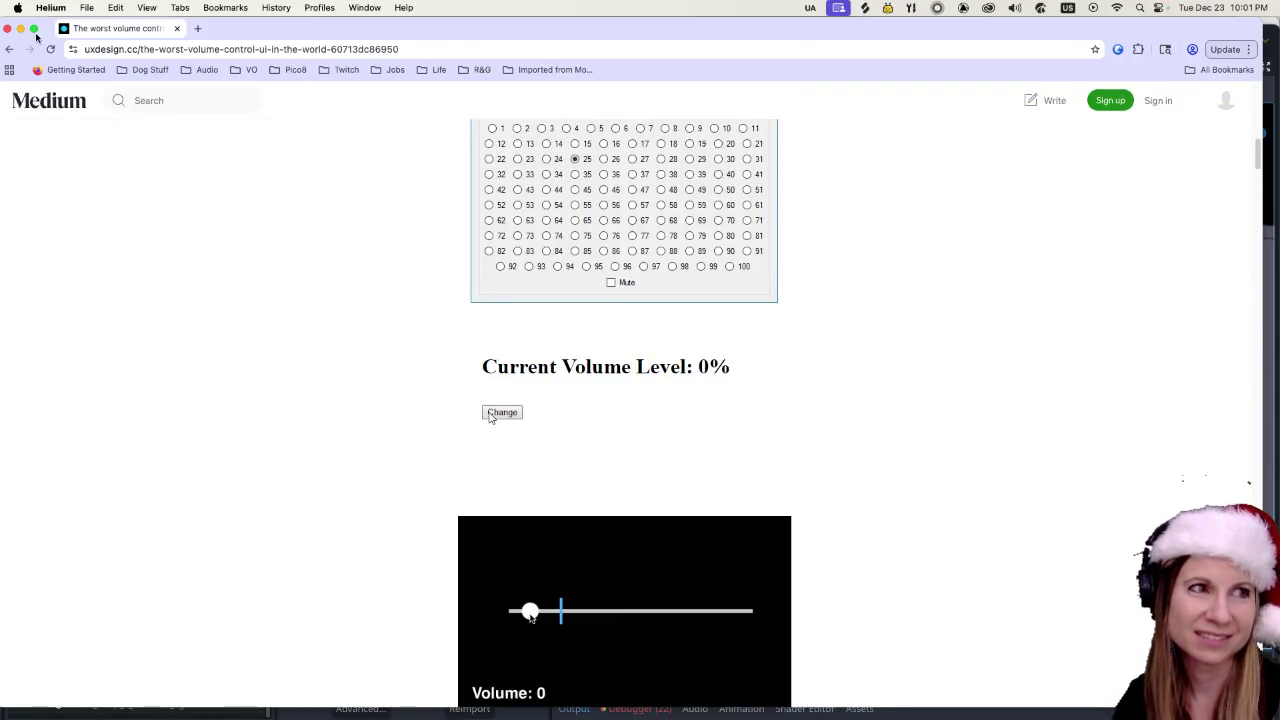
- Bring forward the 'Lux Community Cast Intro Update 5' YouTube video
{"action": "scroll", "coordinate": [180, 389], "scroll_direction": "up", "scroll_amount": 5}
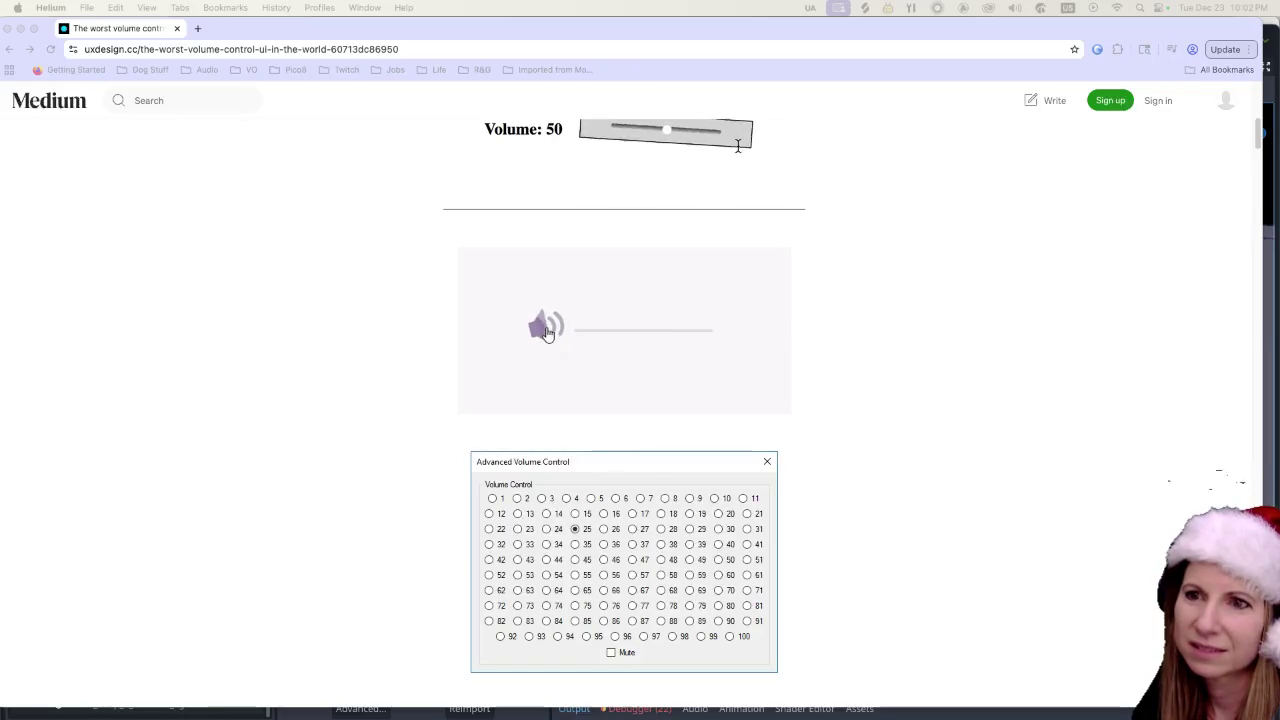
{"action": "left_click", "coordinate": [258, 28]}
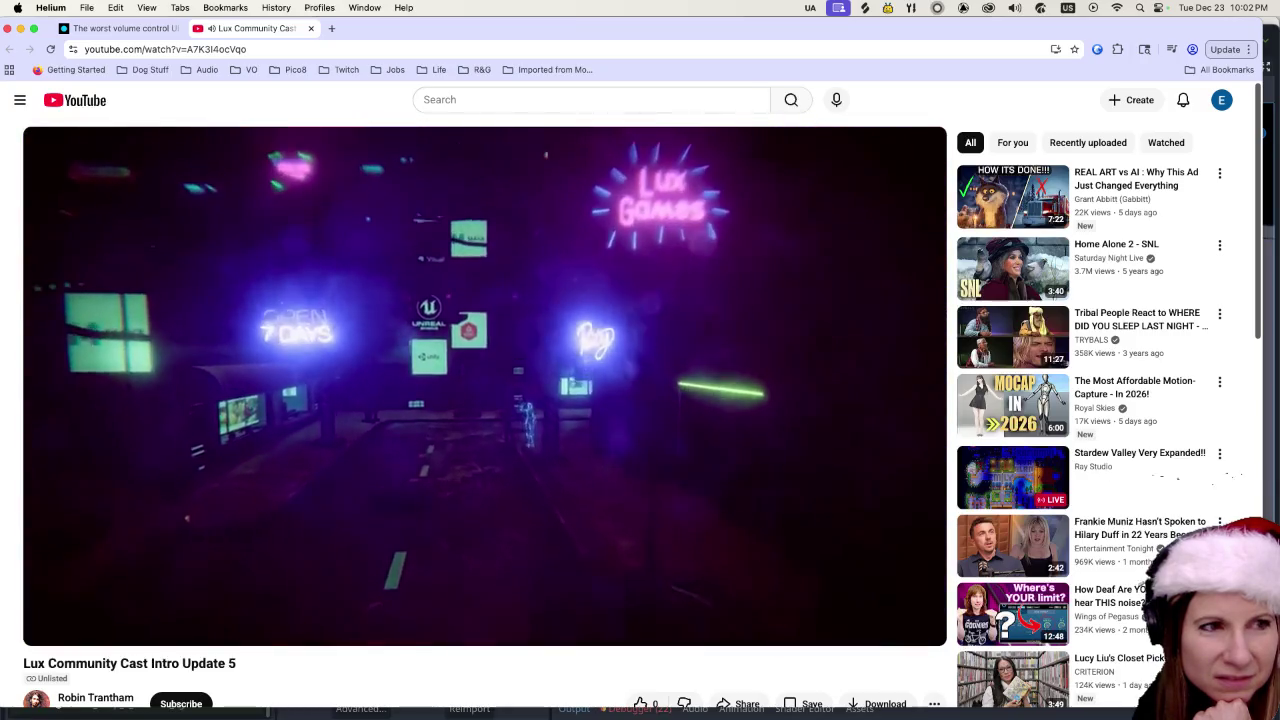
- Watch the Lux intro to its 0:40 end, close Helium and return to Godot
{"action": "mouse_move", "coordinate": [746, 471]}
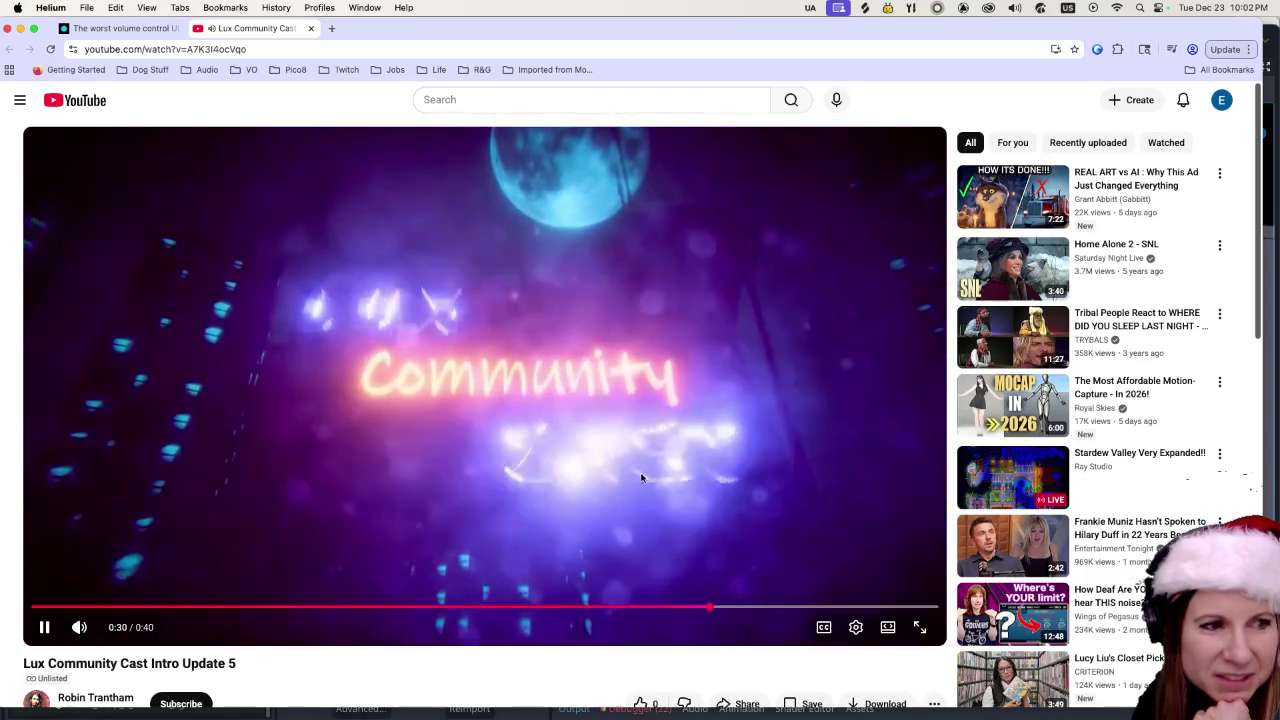
{"action": "scroll", "coordinate": [636, 500], "scroll_direction": "down", "scroll_amount": 1}
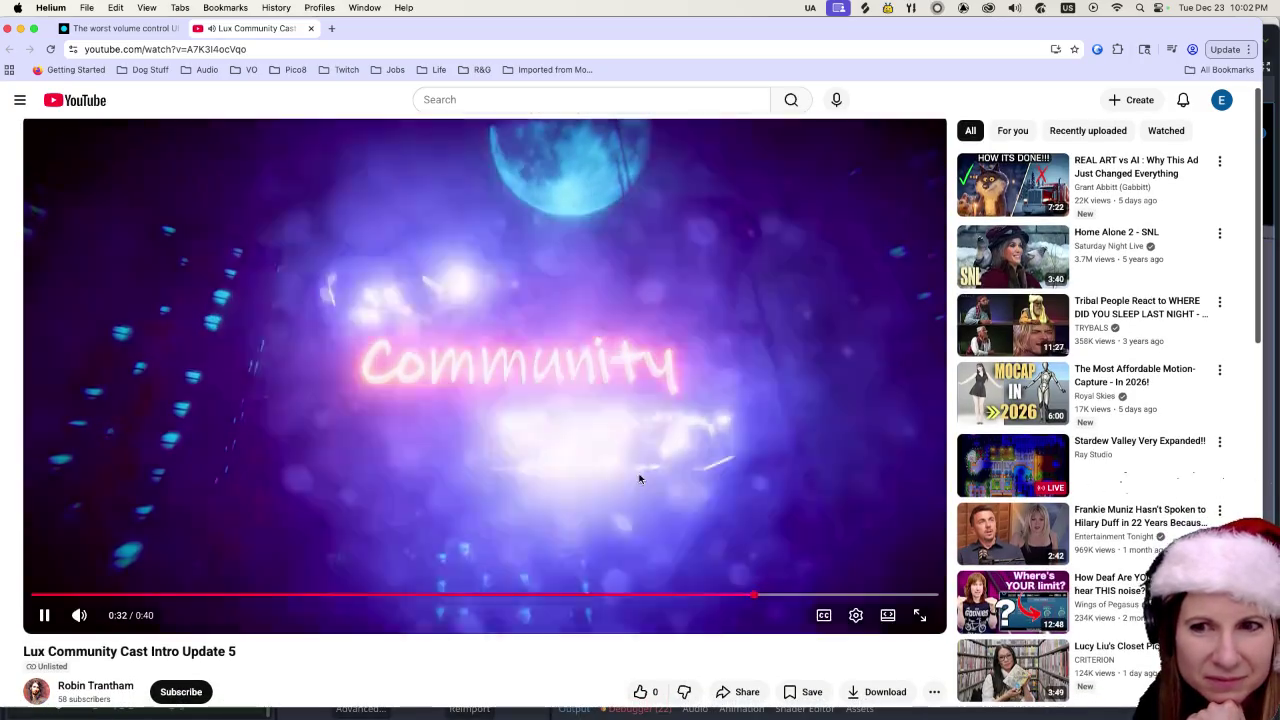
{"action": "scroll", "coordinate": [626, 422], "scroll_direction": "down", "scroll_amount": 3}
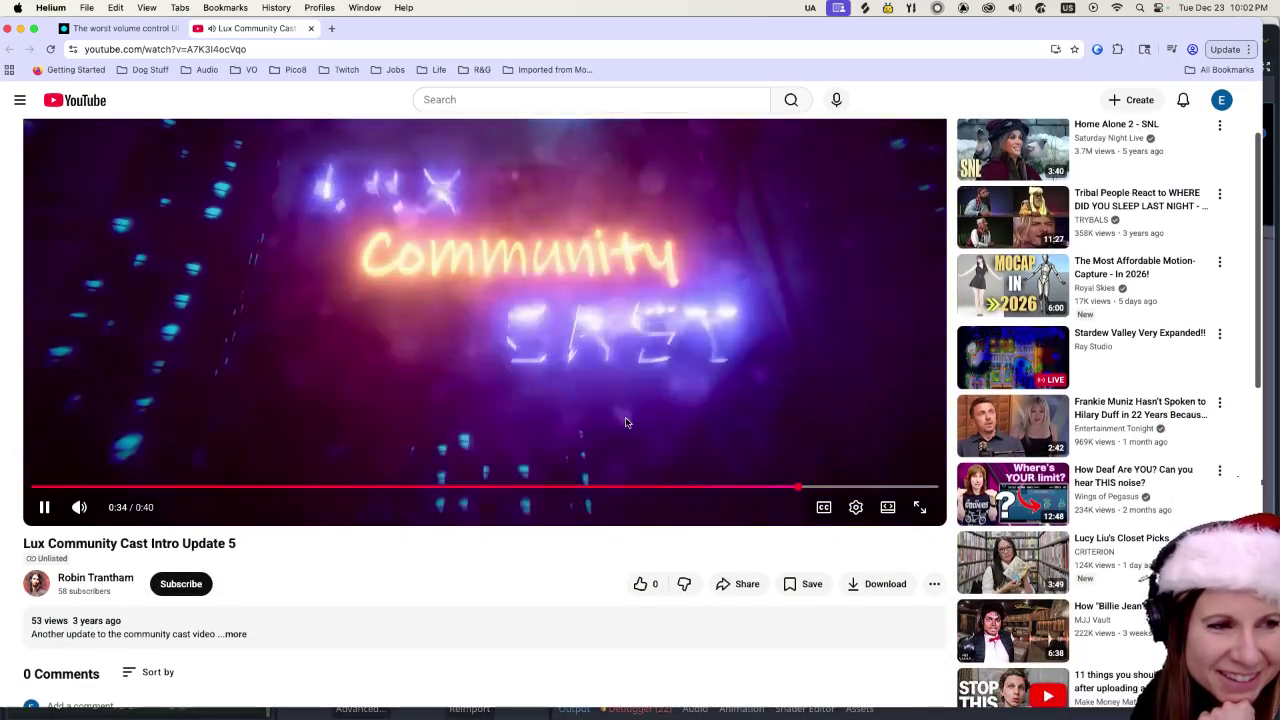
{"action": "scroll", "coordinate": [617, 414], "scroll_direction": "up", "scroll_amount": 3}
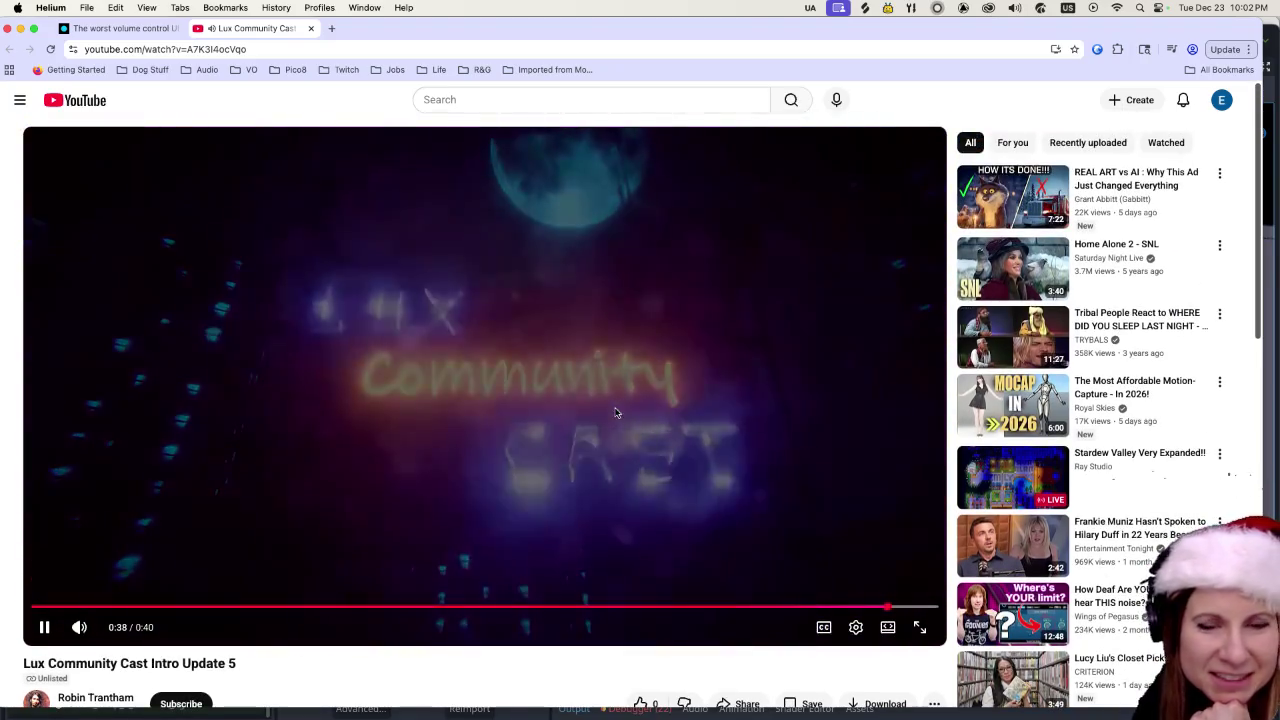
{"action": "left_click", "coordinate": [8, 28]}
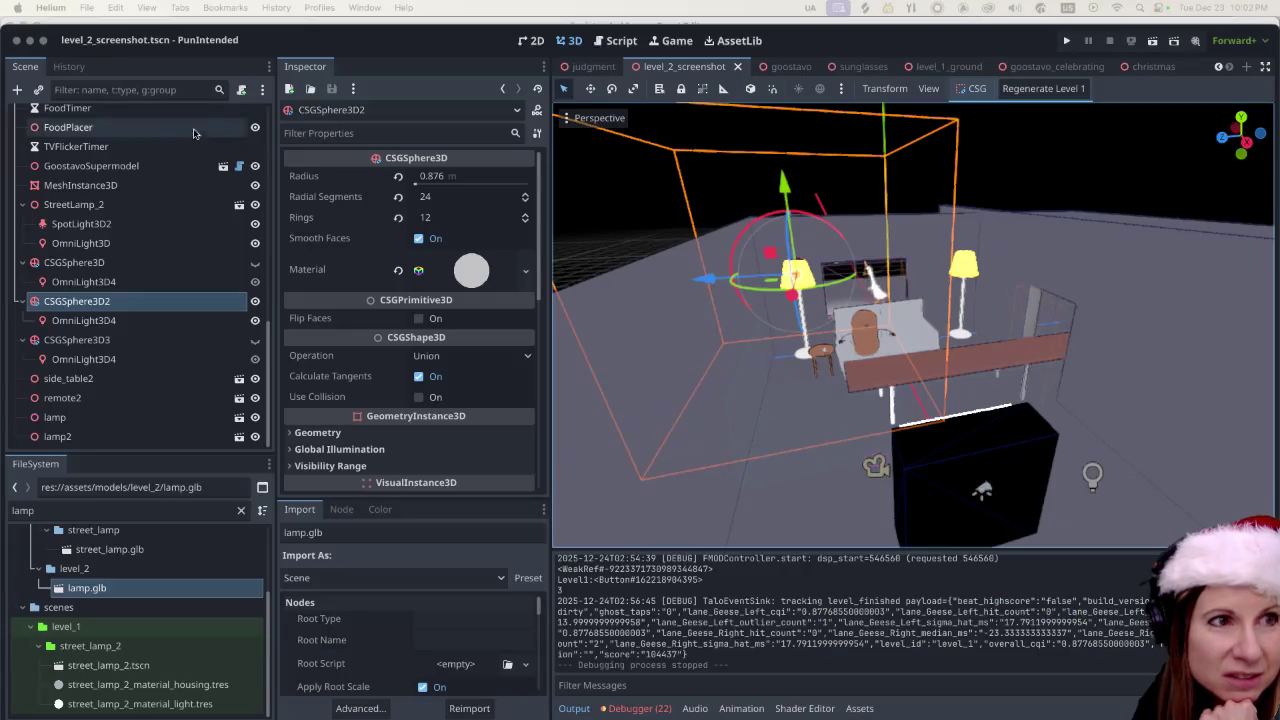
{"action": "left_click", "coordinate": [348, 50]}
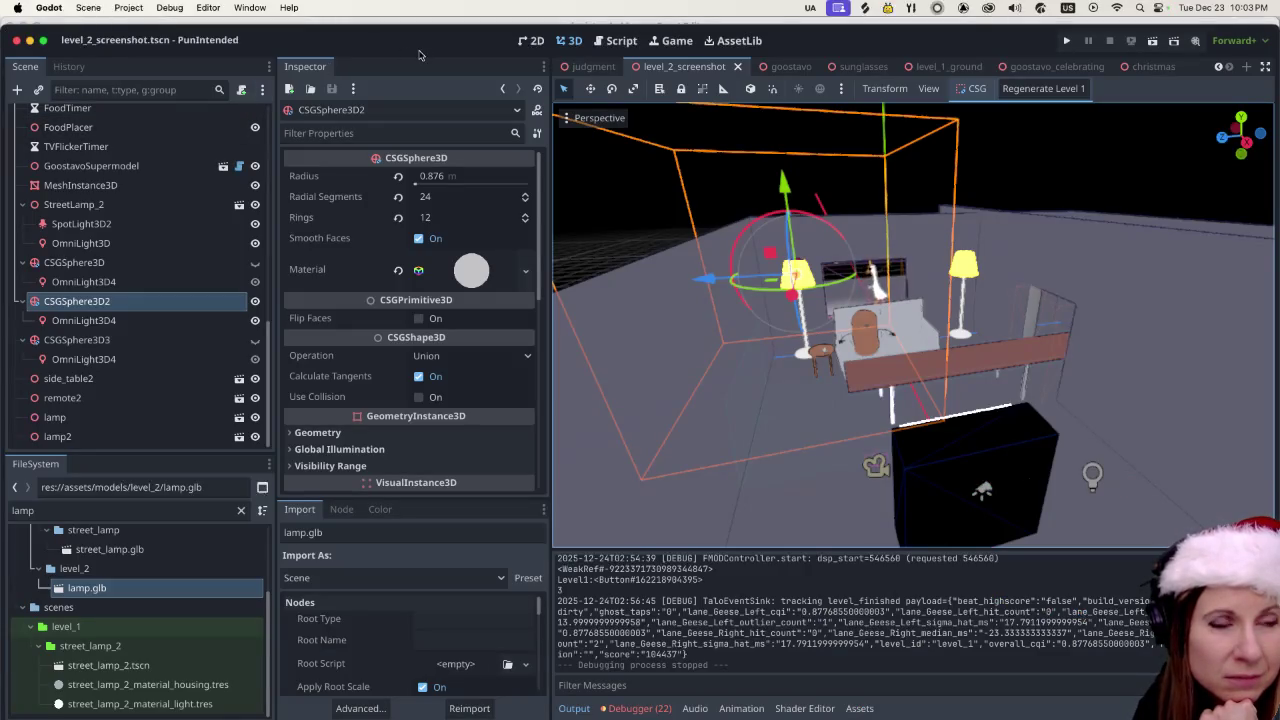